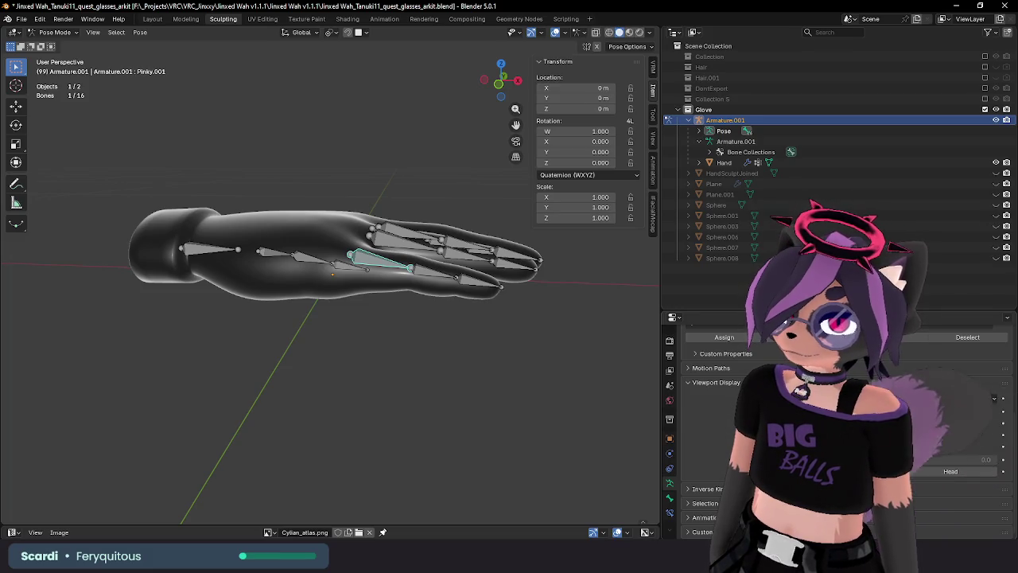
Change the viewport shading lighting from MatCap to Studio so the glove appears light grey.
scroll(835, 422, "up", 2)
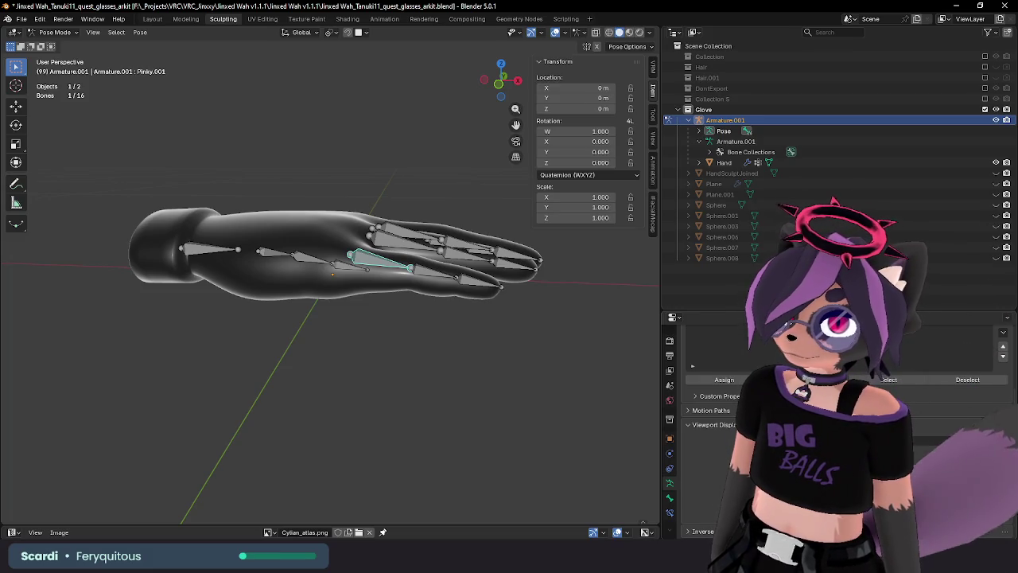
left_click(649, 33)
left_click(644, 108)
left_click(605, 148)
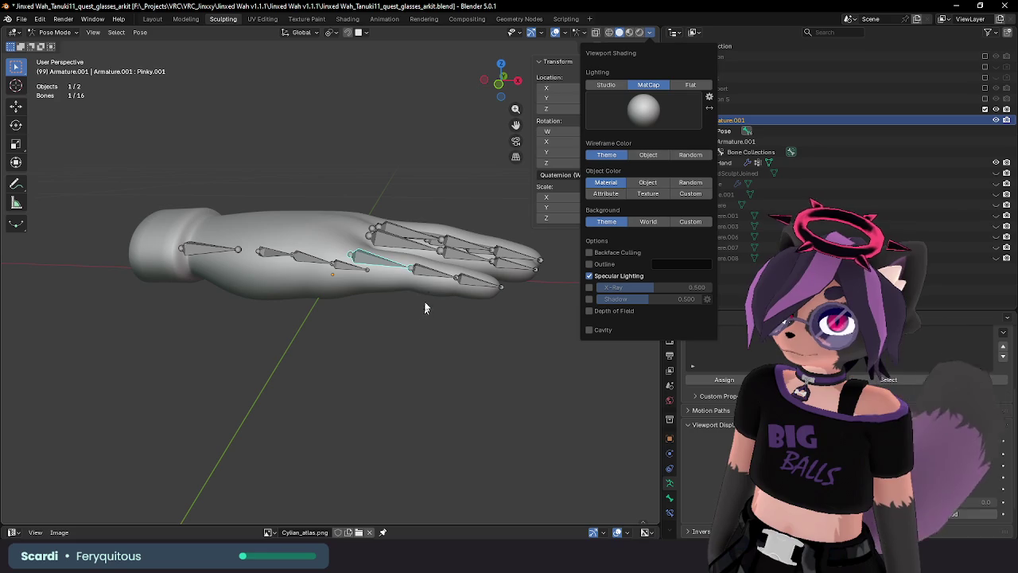
left_click(598, 85)
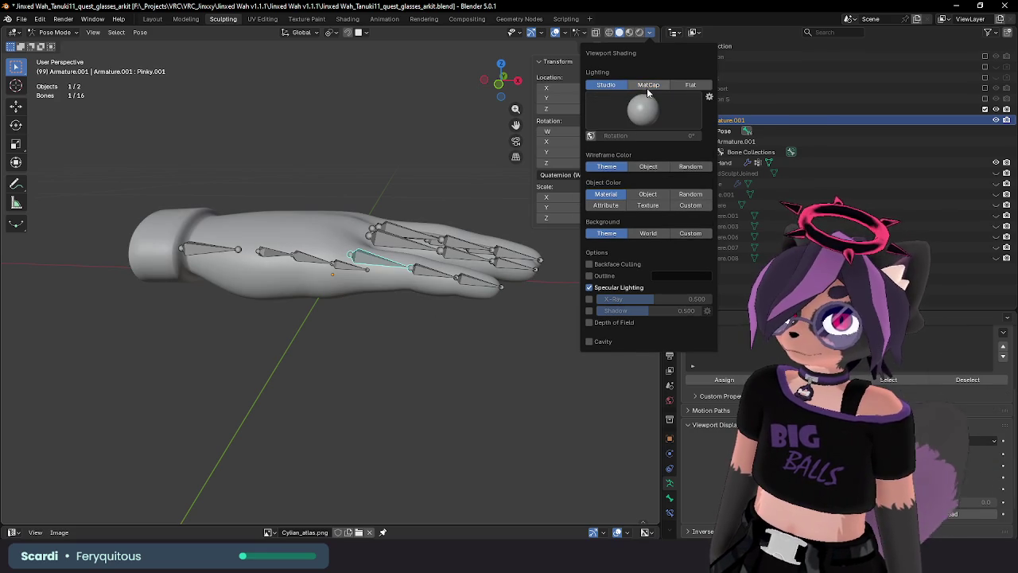
left_click(623, 34)
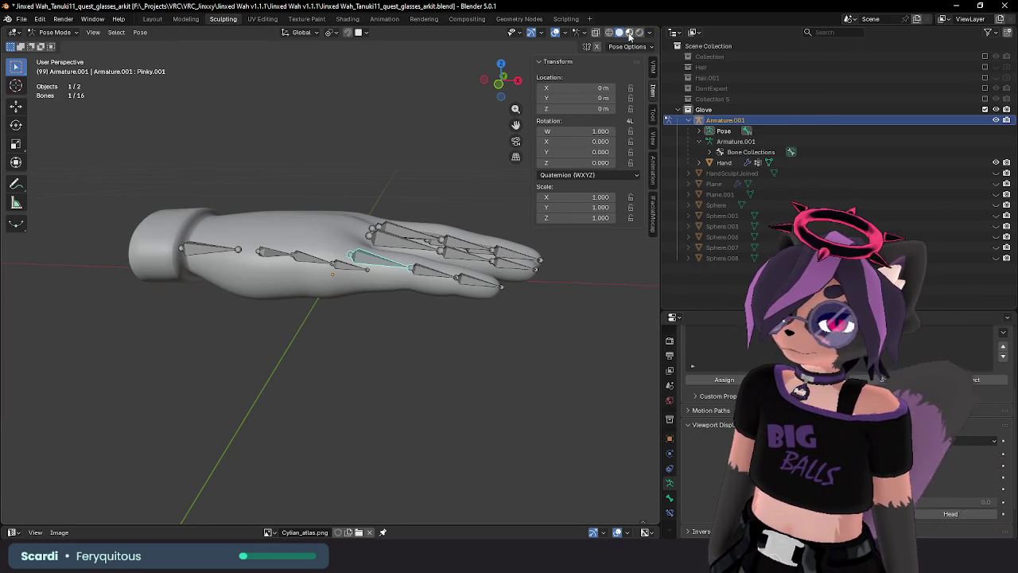
Test-bend the pinky bones Pinky.002 and Pinky.003, cancelling each rotation.
mouse_move(369, 203)
middle_mouse_down()
mouse_move(408, 191)
mouse_move(535, 273)
mouse_move(437, 269)
mouse_move(479, 207)
mouse_move(244, 265)
mouse_move(429, 248)
mouse_move(517, 254)
mouse_move(541, 242)
middle_mouse_up()
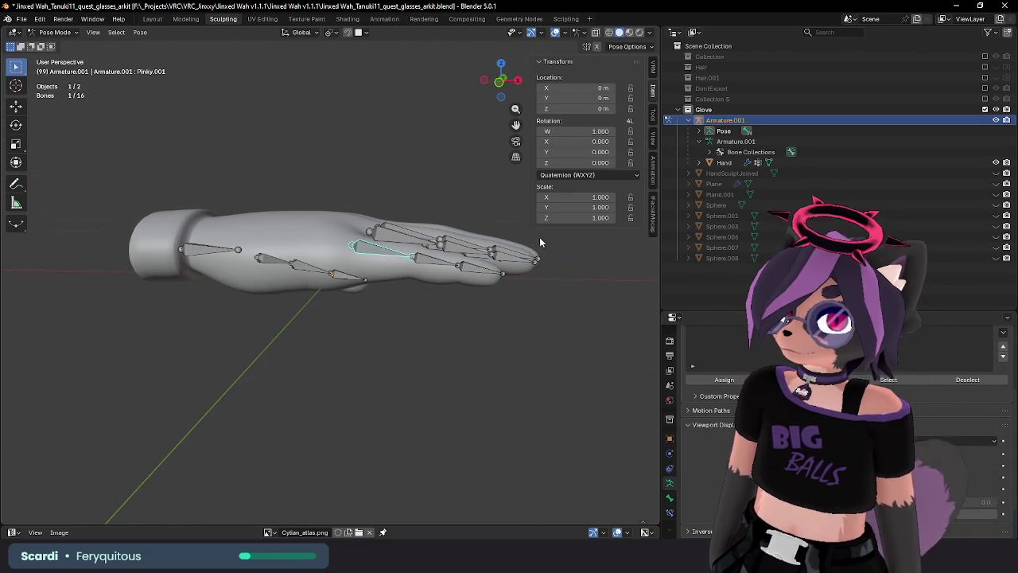
key("r")
key("Escape")
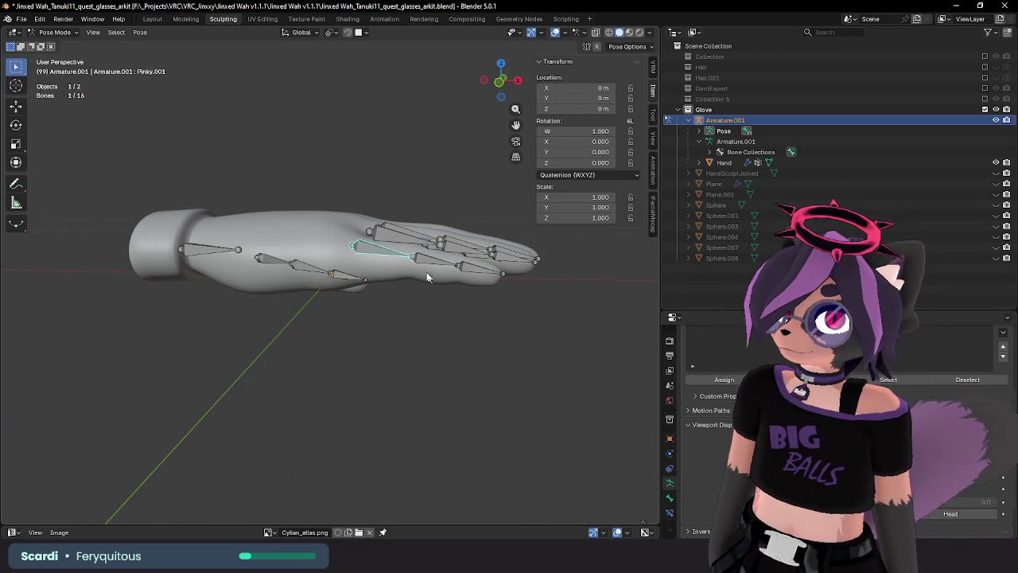
left_click(477, 271)
key("r")
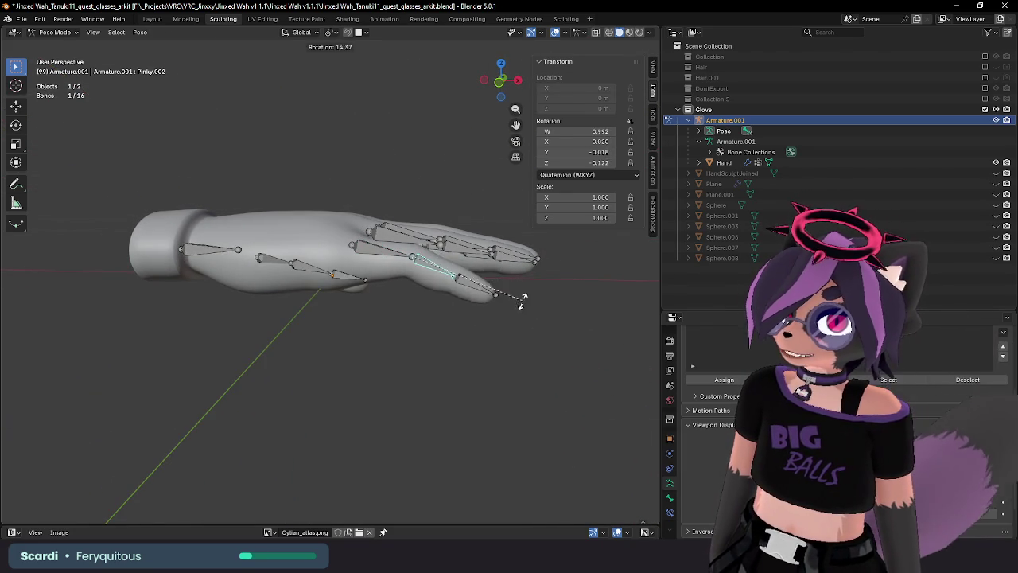
key("Escape")
left_click(475, 274)
key("r")
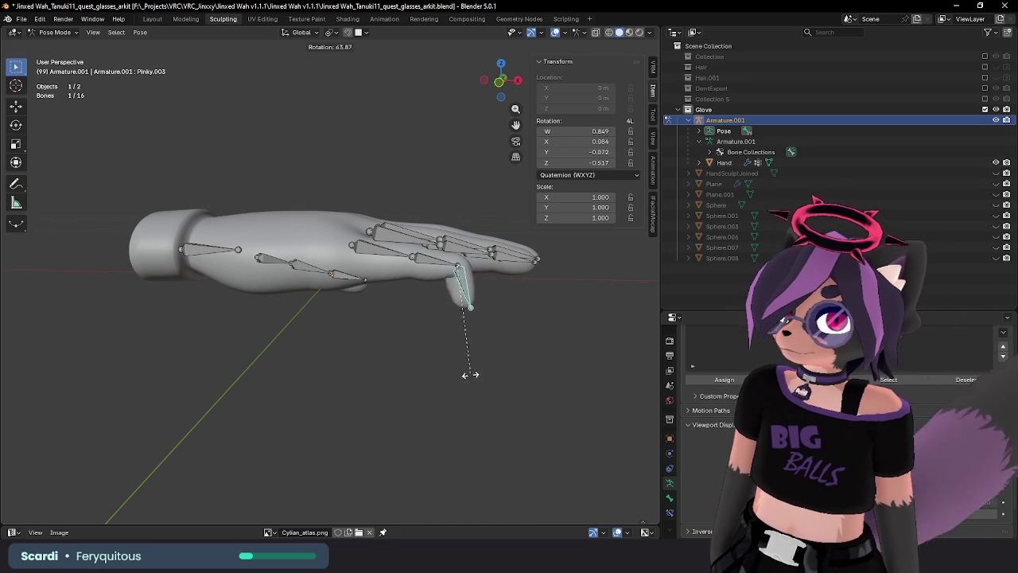
key("Escape")
Test-bend the ring finger bone Ring.002, then cancel the rotation.
mouse_move(548, 251)
middle_mouse_down("shift")
mouse_move(475, 295)
mouse_move(527, 316)
middle_mouse_up("shift")
key("Escape")
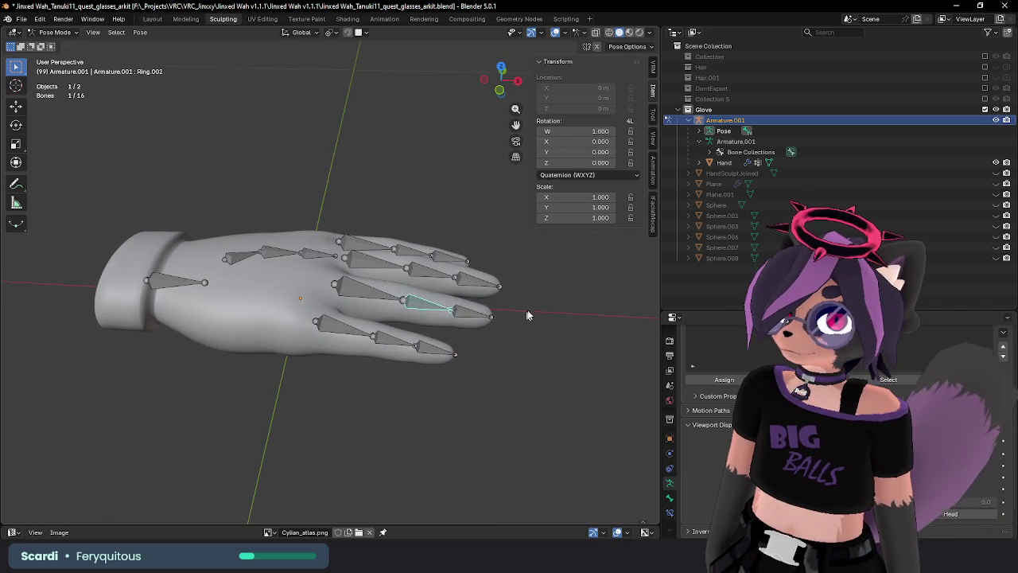
left_click(421, 318)
key("r")
key("Escape")
Test-bend Middle.002 several times, including a Y-constrained rotation, cancelling each.
mouse_move(503, 348)
middle_mouse_down()
mouse_move(262, 288)
mouse_move(366, 296)
mouse_move(382, 286)
middle_mouse_up()
left_click(263, 288)
key("r")
key("Escape")
key("r")
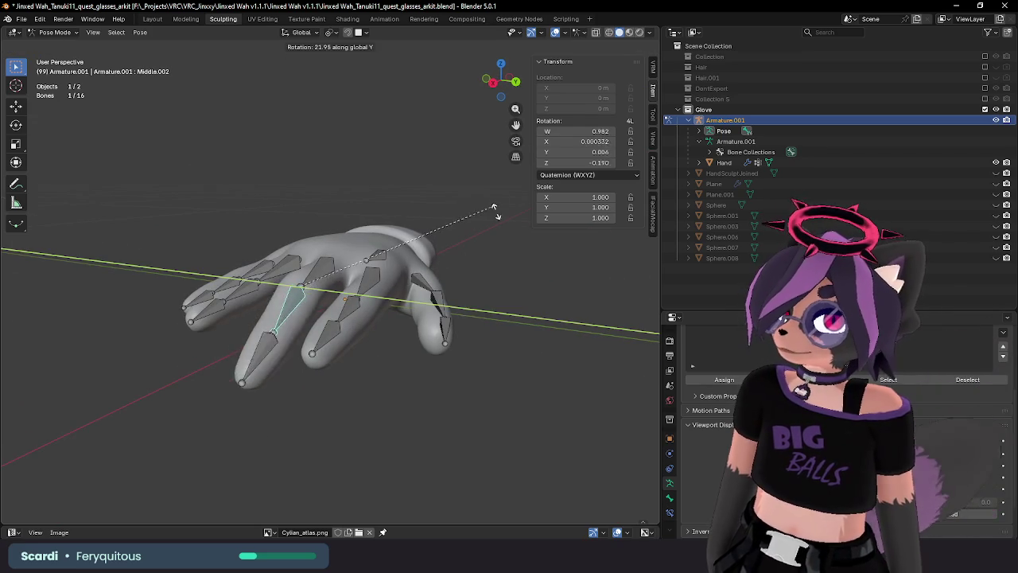
key("Escape")
key("r")
key("y")
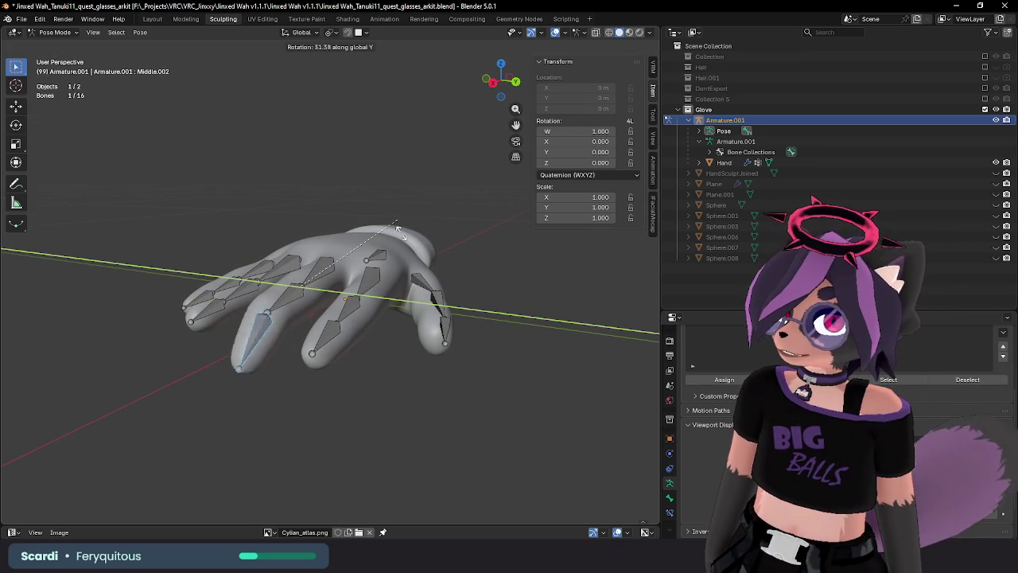
key("Escape")
Test-bend the index bones Index.003 and Index.002 about Y, cancelling each bend.
middle_click_drag(386, 218, 421, 295)
left_click(184, 299)
key("r")
key("y")
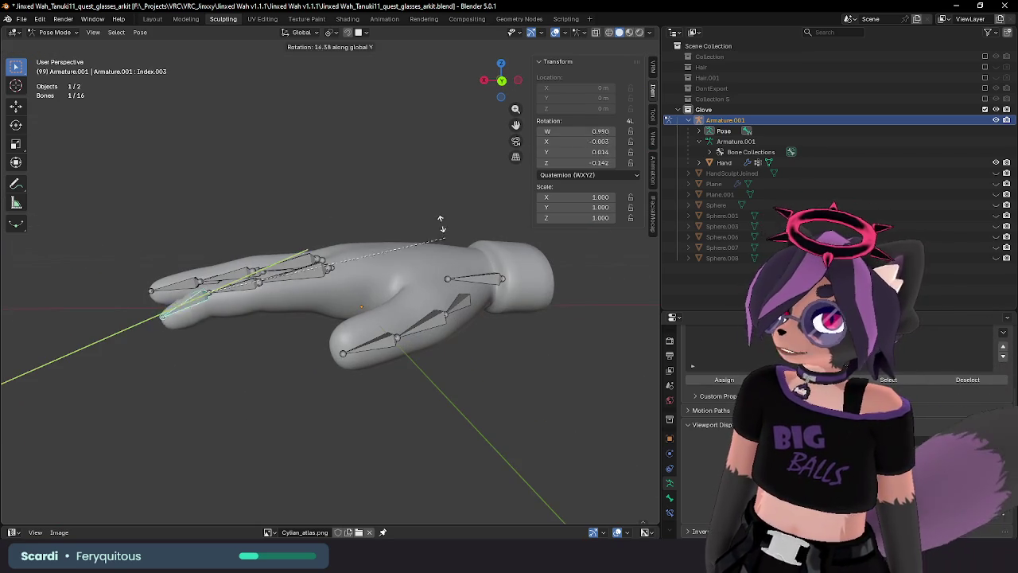
key("Escape")
key("r")
key("y")
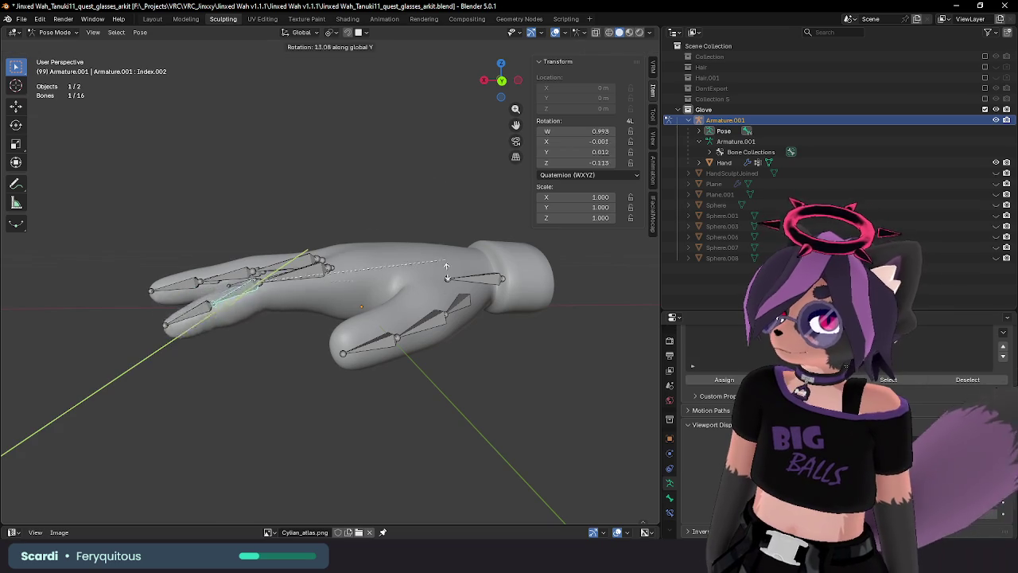
key("Escape")
middle_click_drag(429, 295, 463, 289)
left_click(395, 333)
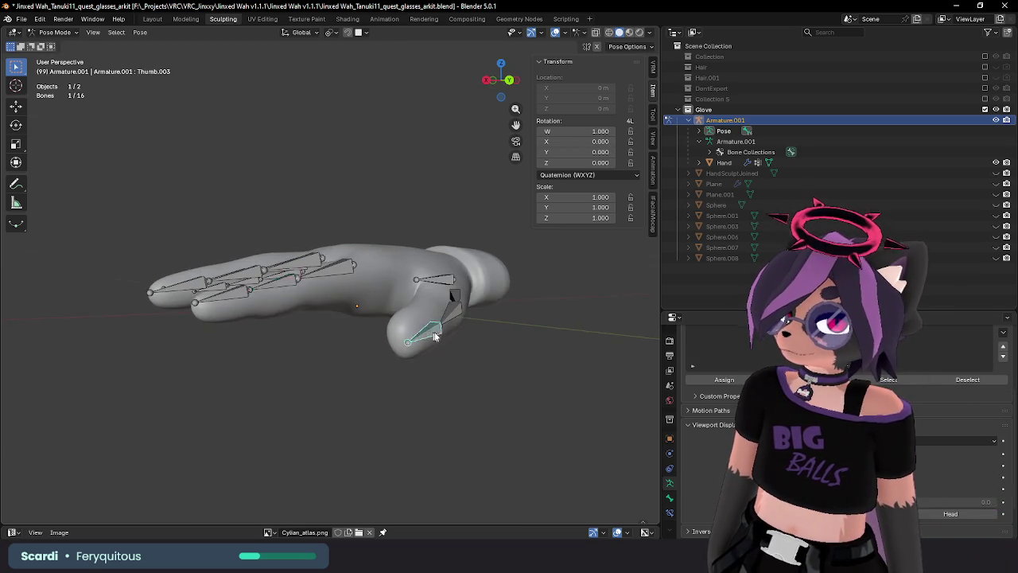
Rotate Thumb.002 and Thumb.003 in toward the palm and confirm both bends.
middle_click_drag(450, 334, 532, 380)
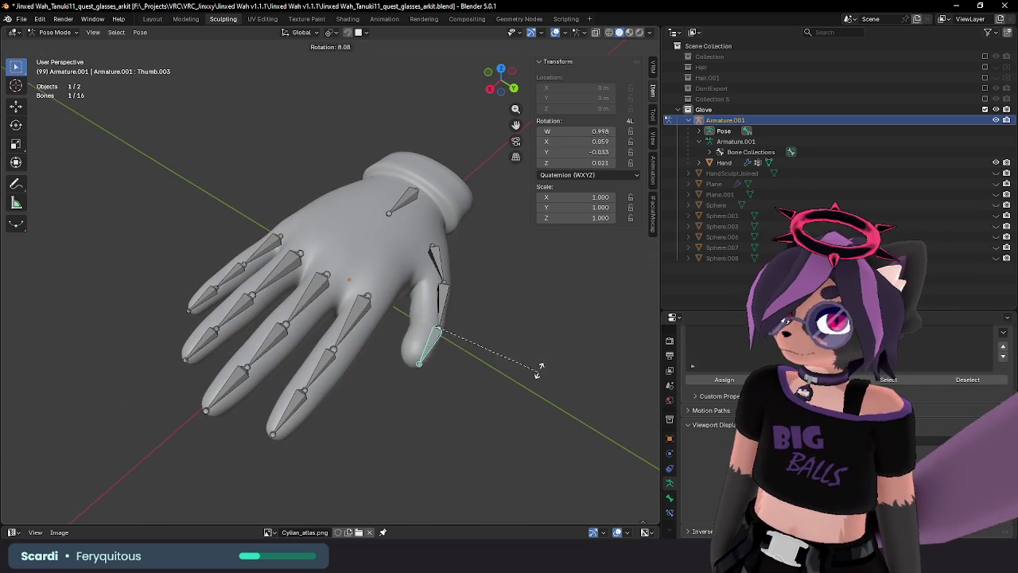
key("Escape")
left_click(443, 301)
mouse_move(443, 301)
middle_mouse_down()
mouse_move(481, 338)
mouse_move(470, 115)
mouse_move(476, 199)
middle_mouse_up()
key("r")
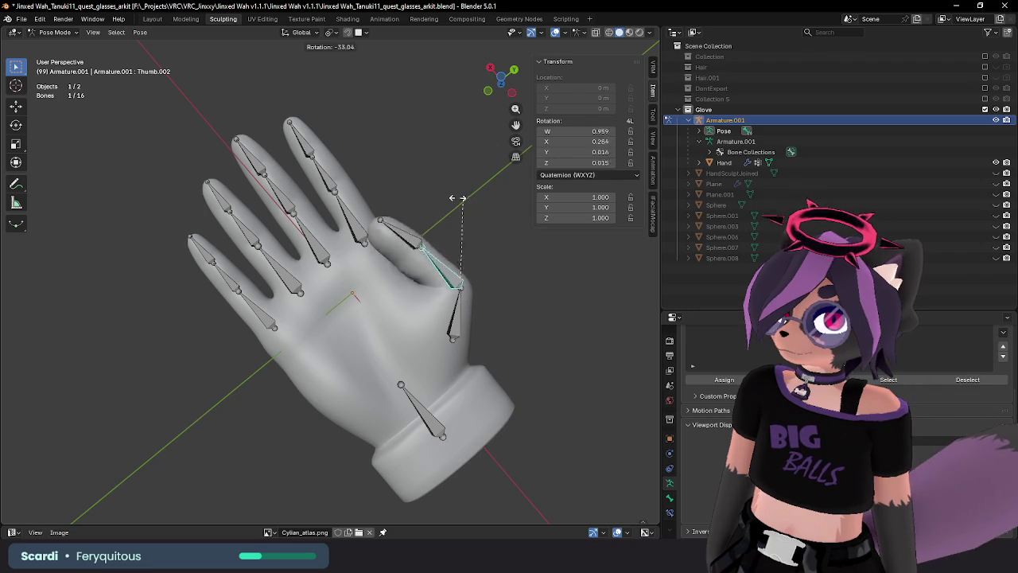
key("Escape")
key("r")
left_click(462, 279)
left_click(418, 214)
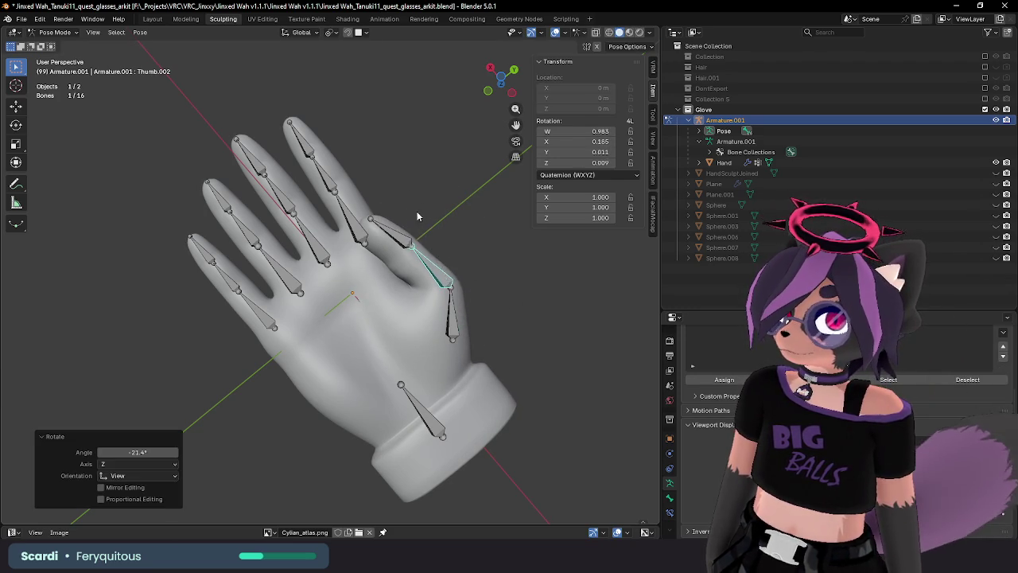
mouse_move(402, 227)
middle_mouse_down()
mouse_move(374, 278)
mouse_move(417, 280)
middle_mouse_up()
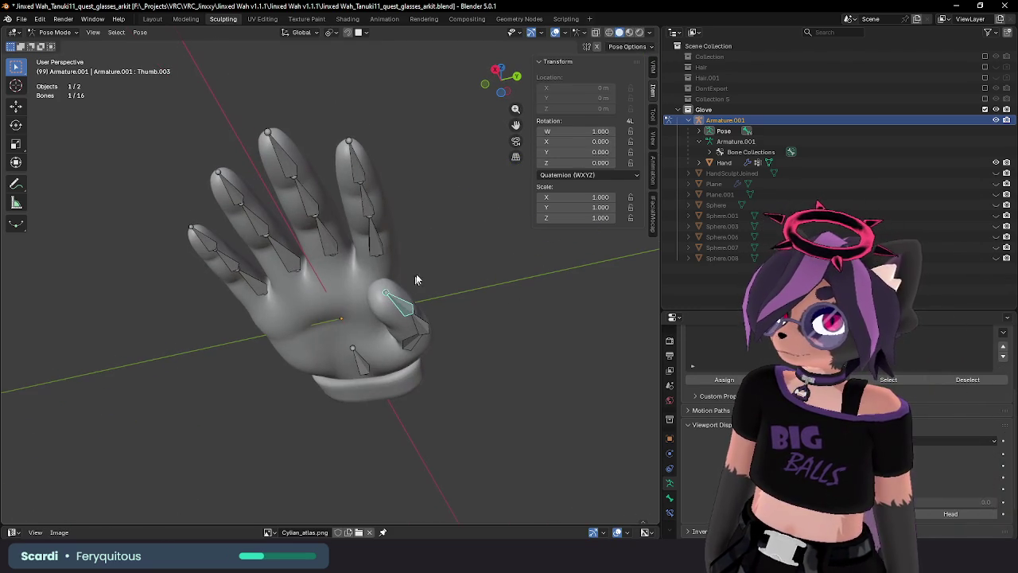
left_click(398, 234)
mouse_move(398, 234)
middle_mouse_down()
mouse_move(488, 281)
mouse_move(509, 220)
mouse_move(412, 203)
mouse_move(309, 263)
mouse_move(265, 239)
mouse_move(197, 367)
mouse_move(155, 323)
mouse_move(154, 350)
middle_mouse_up()
Try a -12.8° rotation on Thumb.002, then cancel it.
left_click(267, 238)
left_click(263, 262)
middle_click_drag(262, 263, 261, 385)
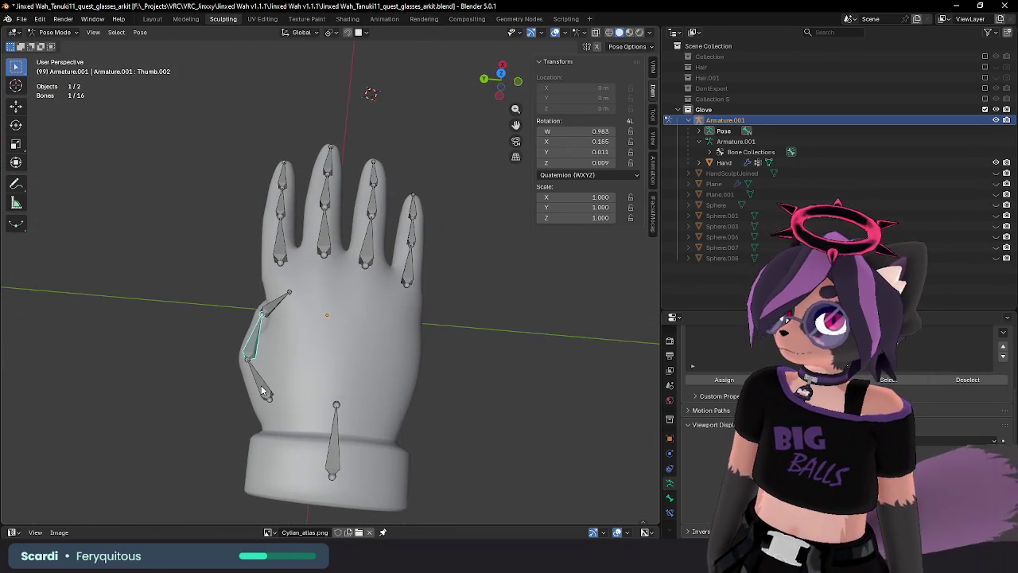
left_click(366, 288)
middle_click_drag(366, 288, 381, 225)
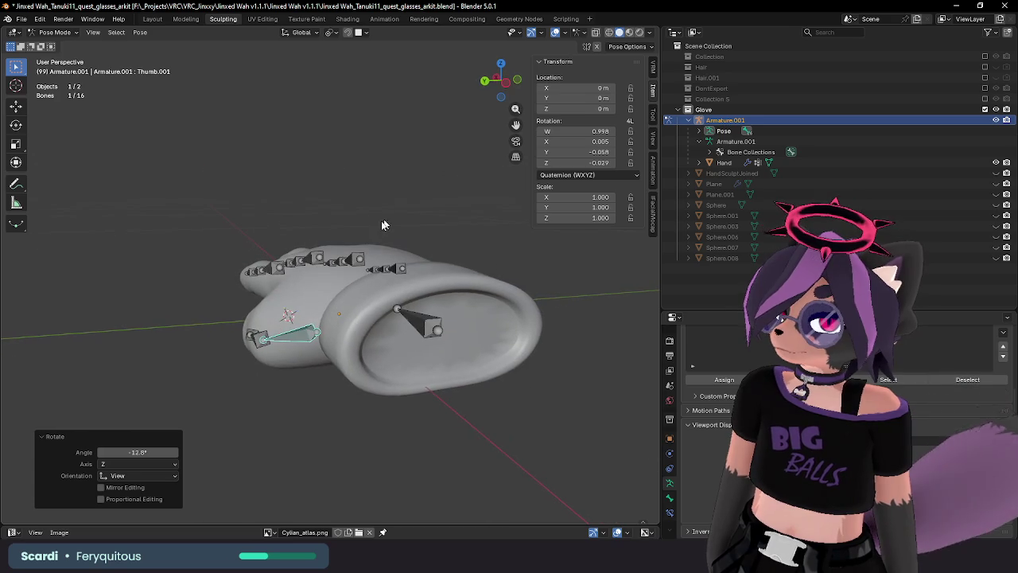
right_click(383, 260)
Test-move the Root bone and cancel the move.
mouse_move(383, 260)
middle_mouse_down()
mouse_move(429, 309)
mouse_move(466, 289)
mouse_move(544, 317)
mouse_move(494, 303)
mouse_move(433, 317)
mouse_move(399, 282)
middle_mouse_up()
left_click(493, 314)
key("g")
right_click(462, 306)
Test-bend Pinky.001, cancel it, inspect the hand from several angles and deselect all bones.
left_click(358, 333)
key("r")
middle_click_drag(458, 359, 457, 294)
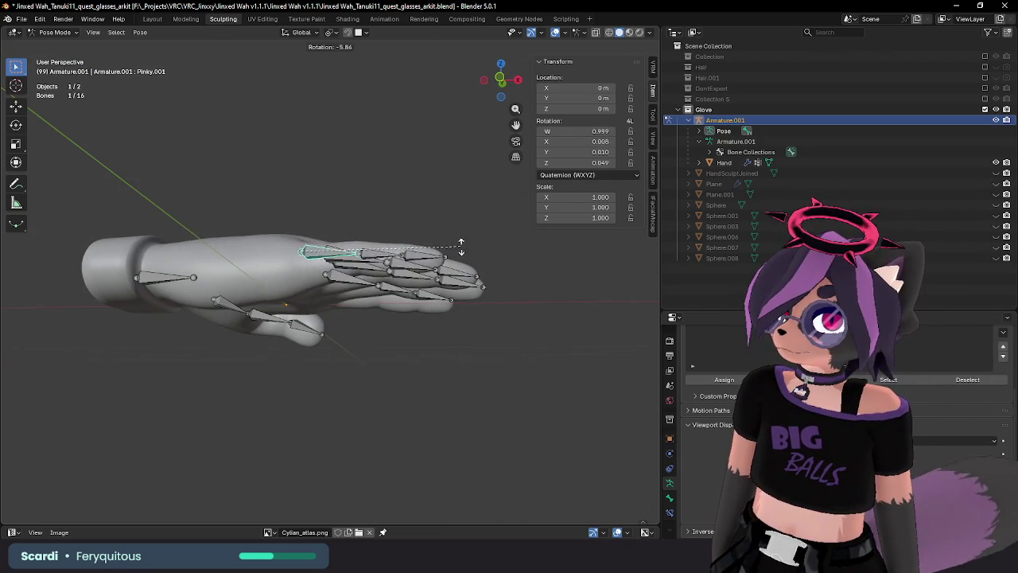
key("Escape")
mouse_move(404, 277)
middle_mouse_down()
mouse_move(479, 398)
mouse_move(468, 307)
middle_mouse_up()
middle_click_drag(485, 367, 421, 259)
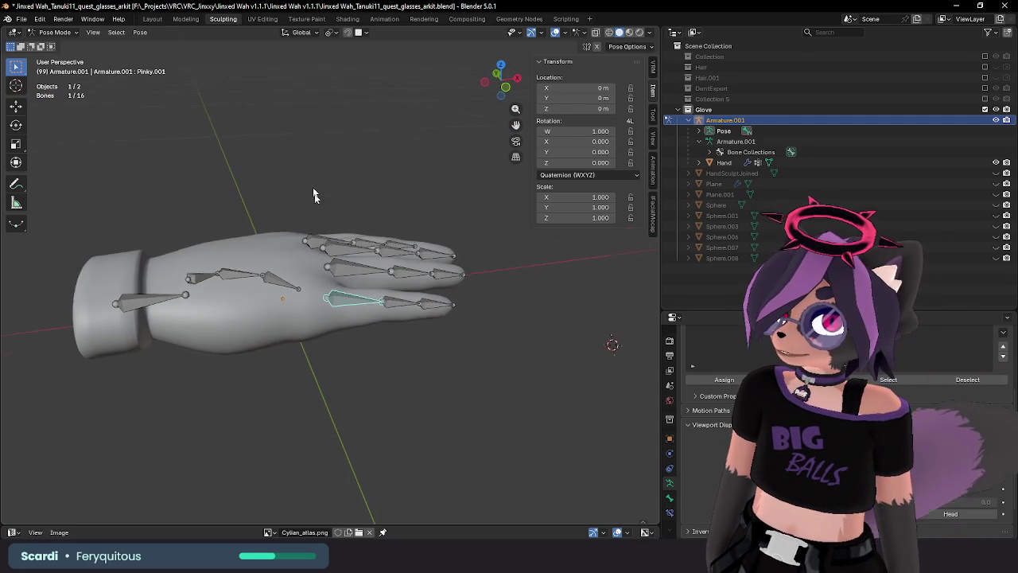
middle_click_drag(430, 302, 344, 229)
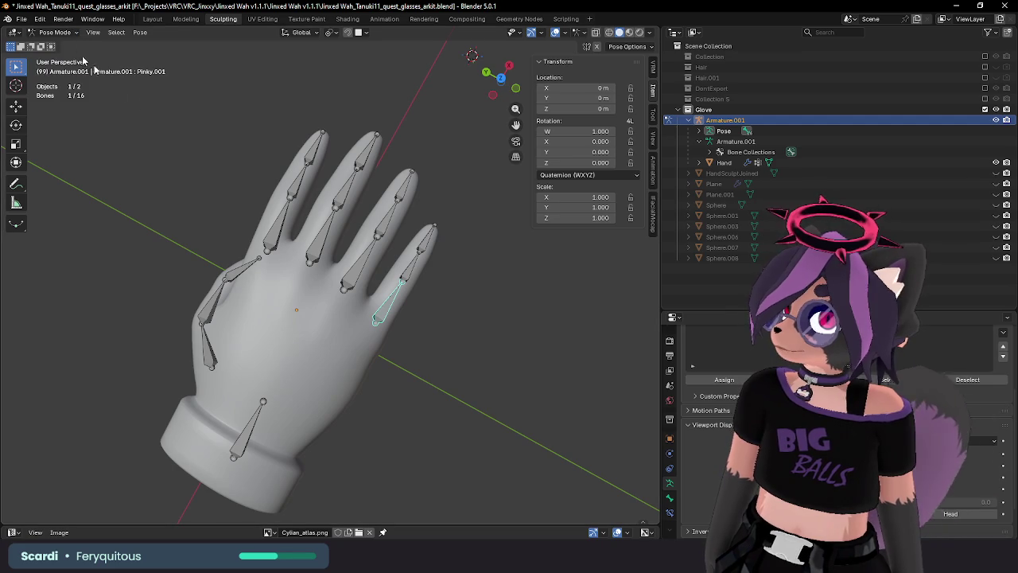
key("Tab")
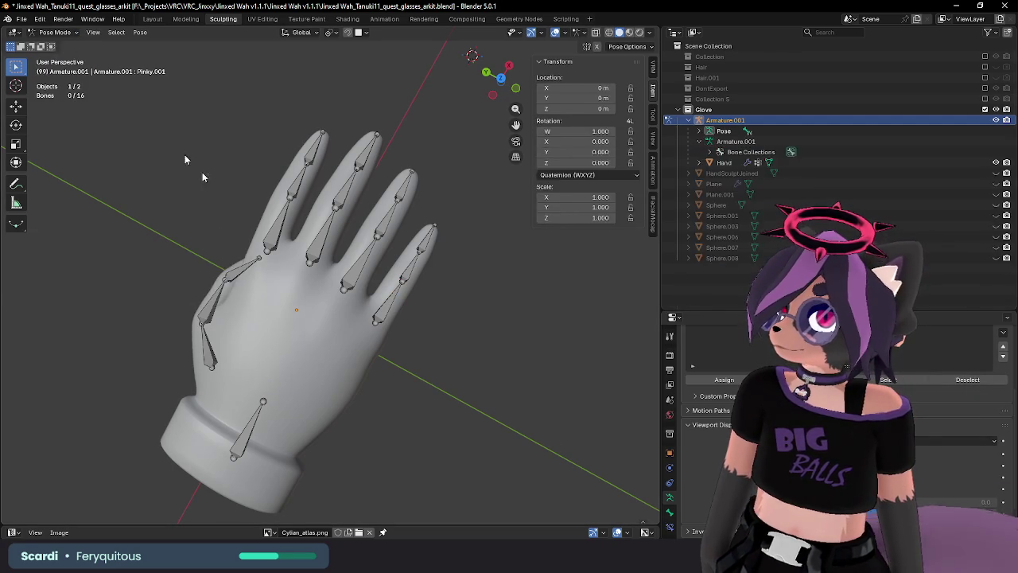
Switch to Object Mode, select the Hand mesh and try Weight Paint mode, returning to Object Mode.
left_click(53, 32)
left_click(55, 41)
left_click(308, 299)
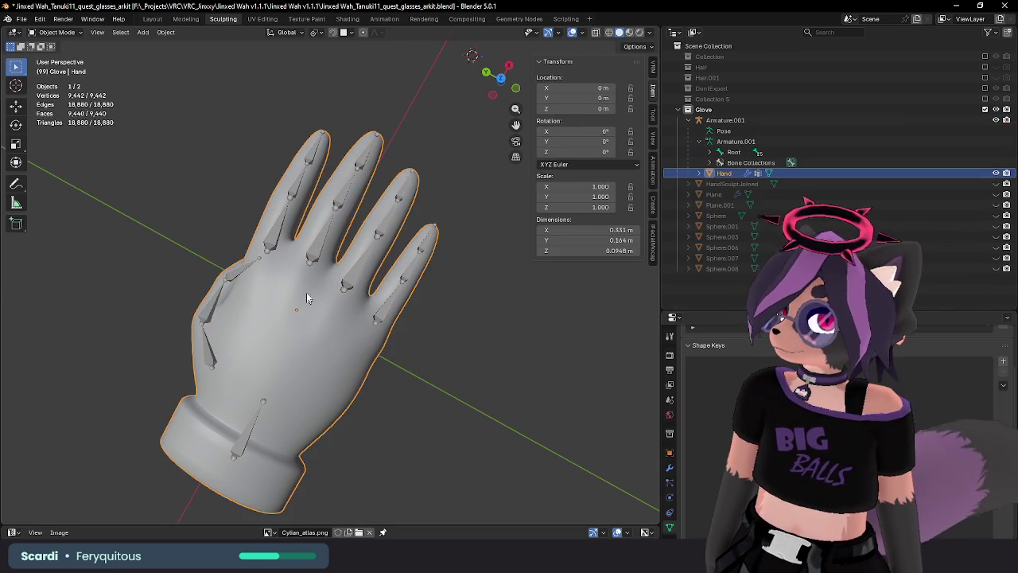
left_click(60, 33)
left_click(59, 90)
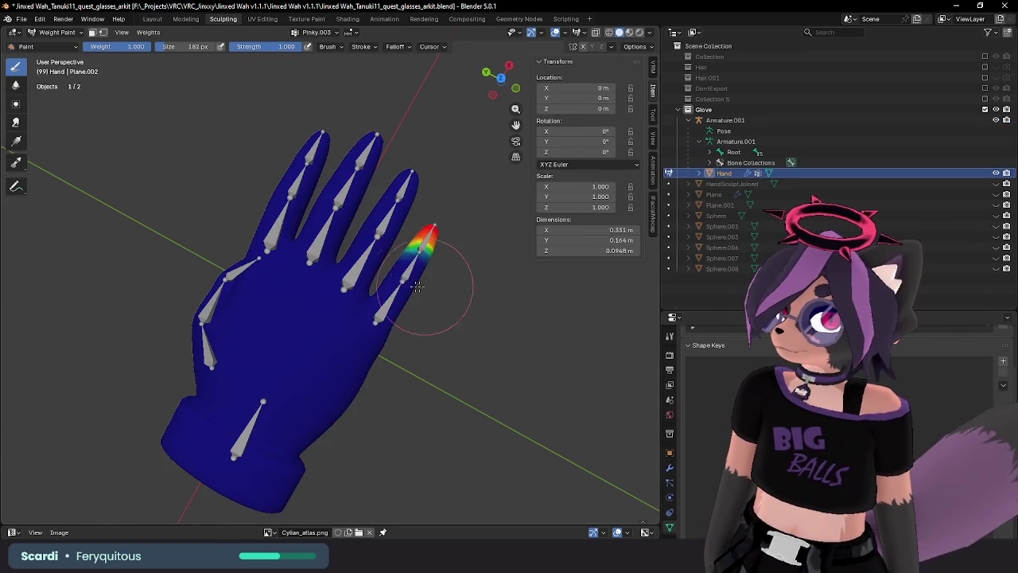
key("Tab")
key("Tab")
left_click(55, 32)
left_click(49, 46)
Add the Armature to the selection, enter Weight Paint and paint Pinky.001 onto the pinky and palm.
key("a")
left_click(55, 31)
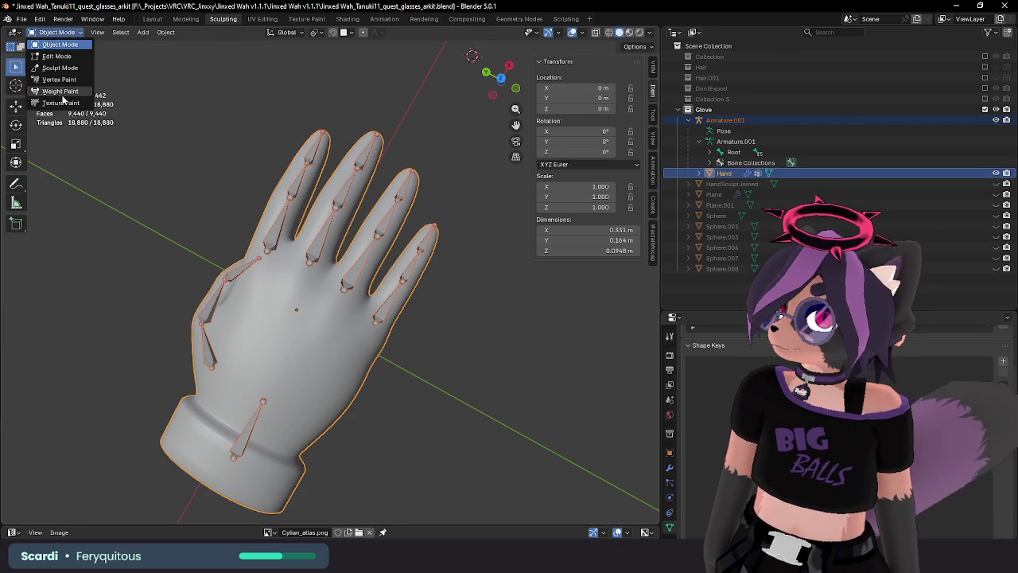
left_click(60, 91)
mouse_move(421, 246)
left_mouse_down()
mouse_move(398, 307)
mouse_move(353, 339)
left_mouse_up()
middle_click_drag(353, 340, 300, 222)
left_click(55, 32)
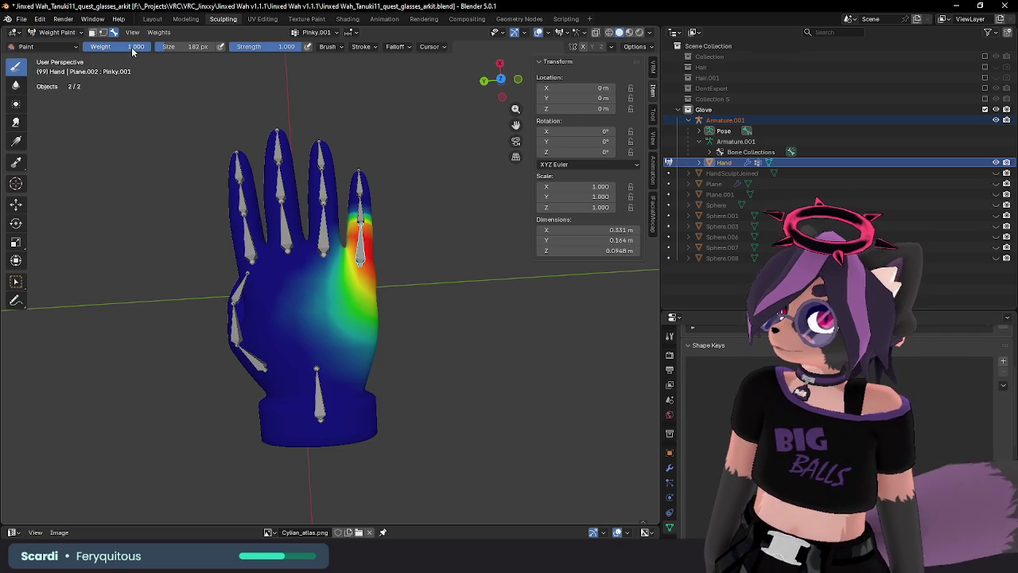
Set the paint weight to 0, erase weight on the lower palm, and test a Y-constrained pinky bend.
left_click_drag(248, 47, 16, 280)
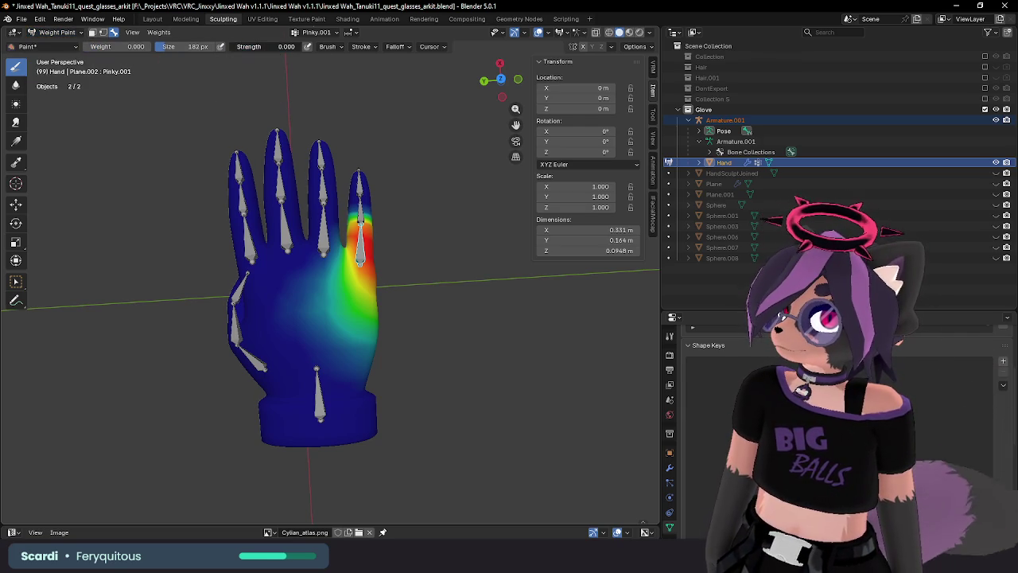
mouse_move(409, 302)
left_mouse_down()
mouse_move(394, 342)
mouse_move(318, 334)
mouse_move(425, 330)
left_mouse_up()
right_click(450, 306)
mouse_move(420, 319)
middle_mouse_down()
mouse_move(330, 177)
mouse_move(493, 330)
mouse_move(470, 280)
middle_mouse_up()
key("r")
key("y")
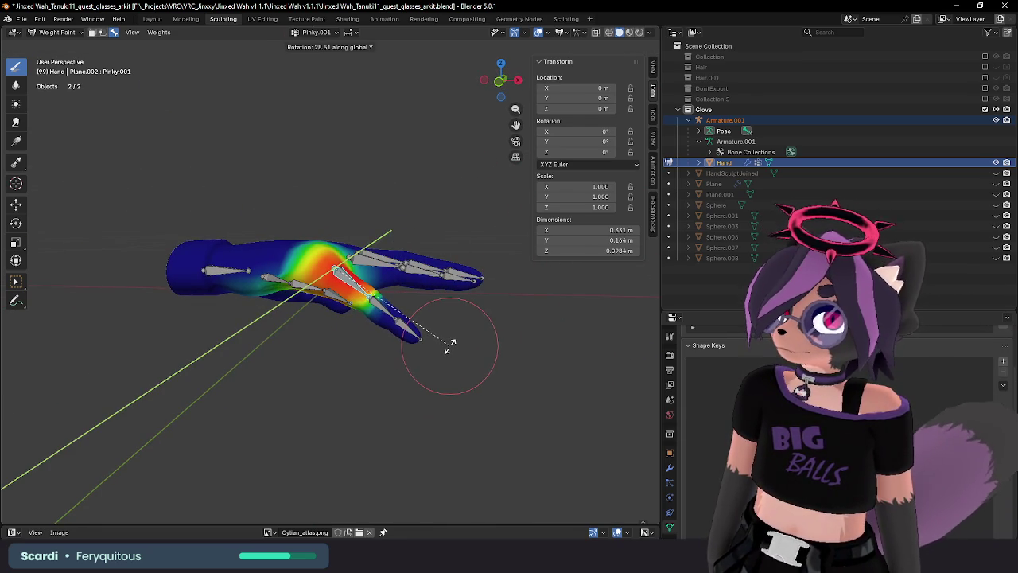
left_click(448, 346)
mouse_move(448, 346)
middle_mouse_down()
mouse_move(464, 347)
mouse_move(334, 227)
middle_mouse_up()
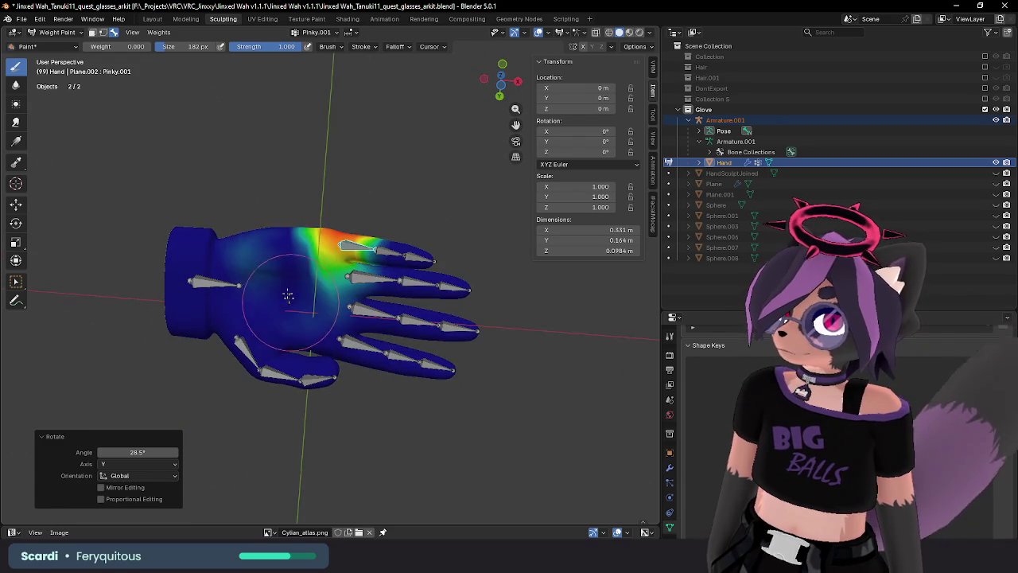
Paint pinky weight across the back of the hand and bend Pinky.001 down 52.1° about Y.
left_click_drag(262, 230, 268, 284)
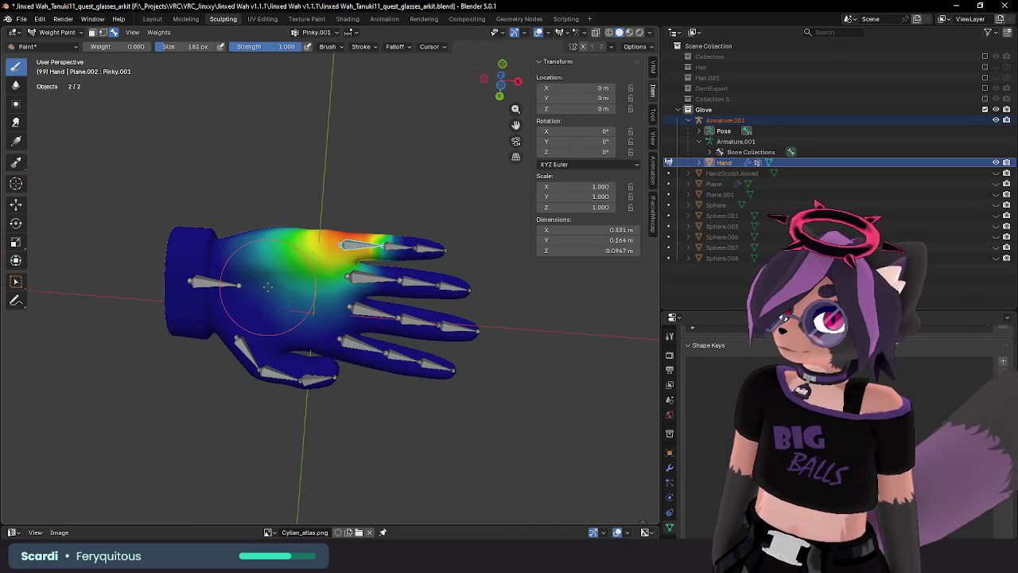
mouse_move(268, 284)
middle_mouse_down()
mouse_move(314, 340)
mouse_move(303, 260)
middle_mouse_up()
key("r")
key("y")
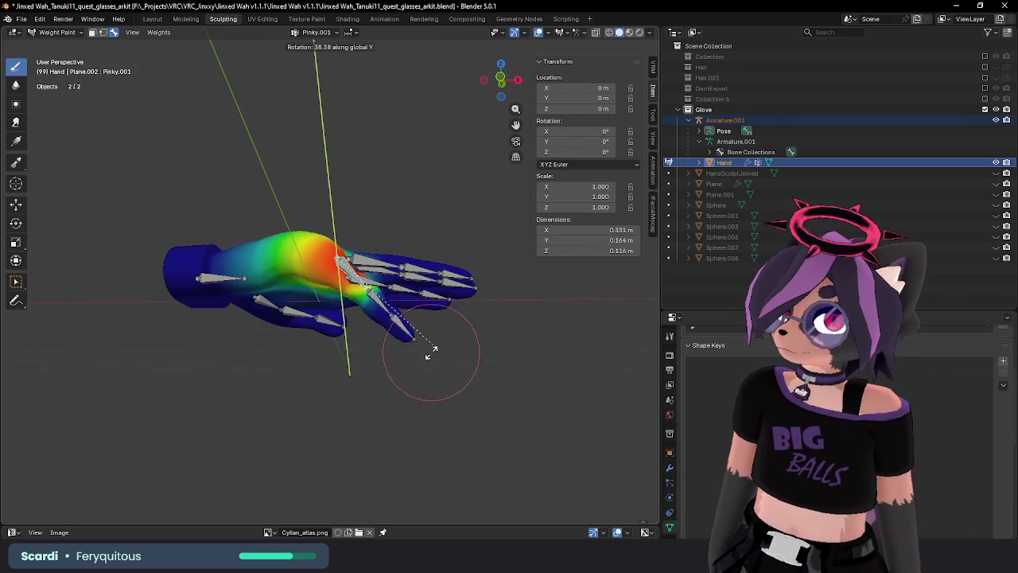
left_click(401, 354)
middle_click_drag(402, 353, 399, 349)
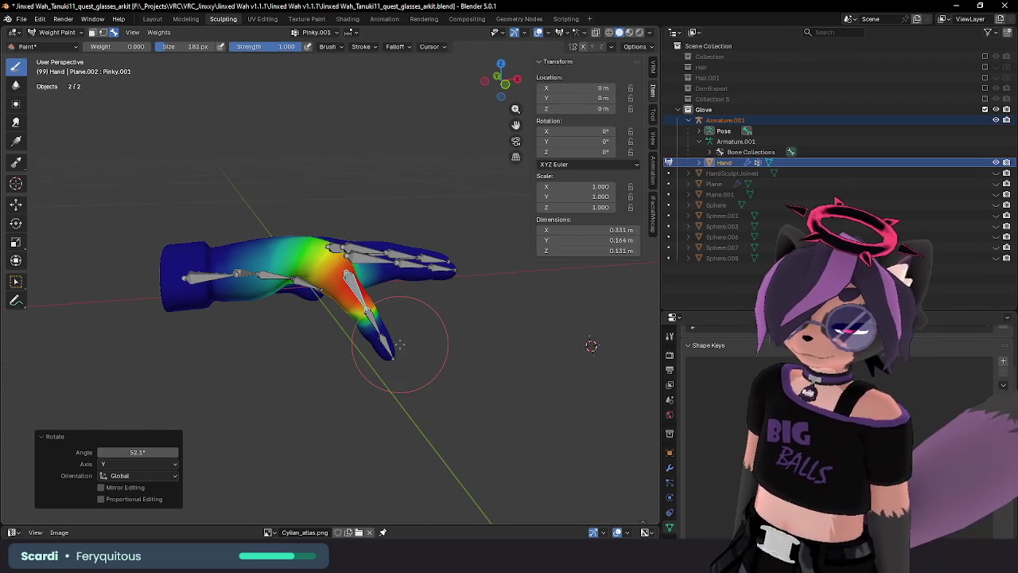
mouse_move(399, 344)
middle_mouse_down()
mouse_move(319, 264)
mouse_move(302, 207)
middle_mouse_up()
scroll(320, 264, "up", 2)
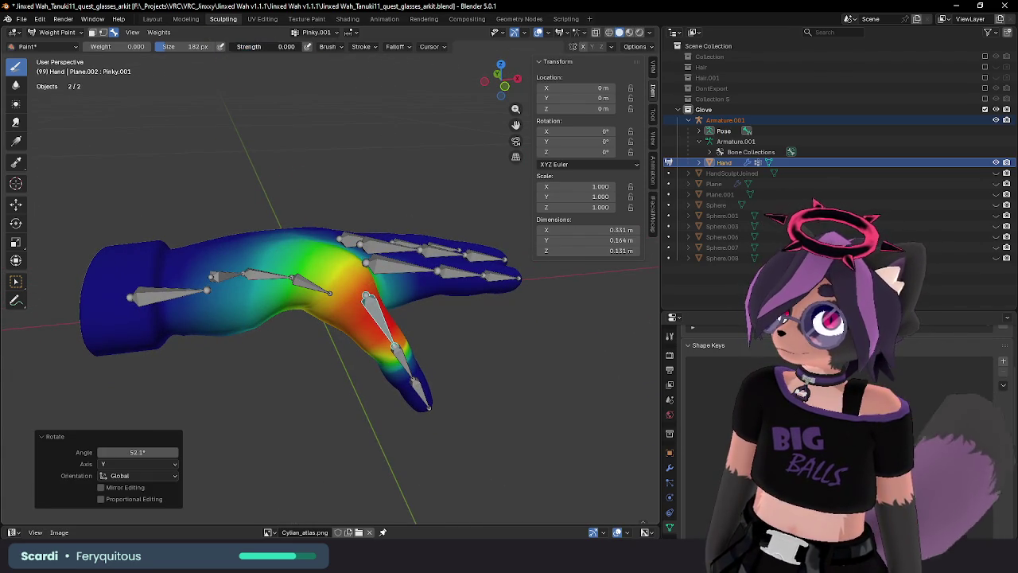
Orbit and zoom around the bent pinky to inspect its weights from several angles.
middle_click_drag(318, 219, 277, 98)
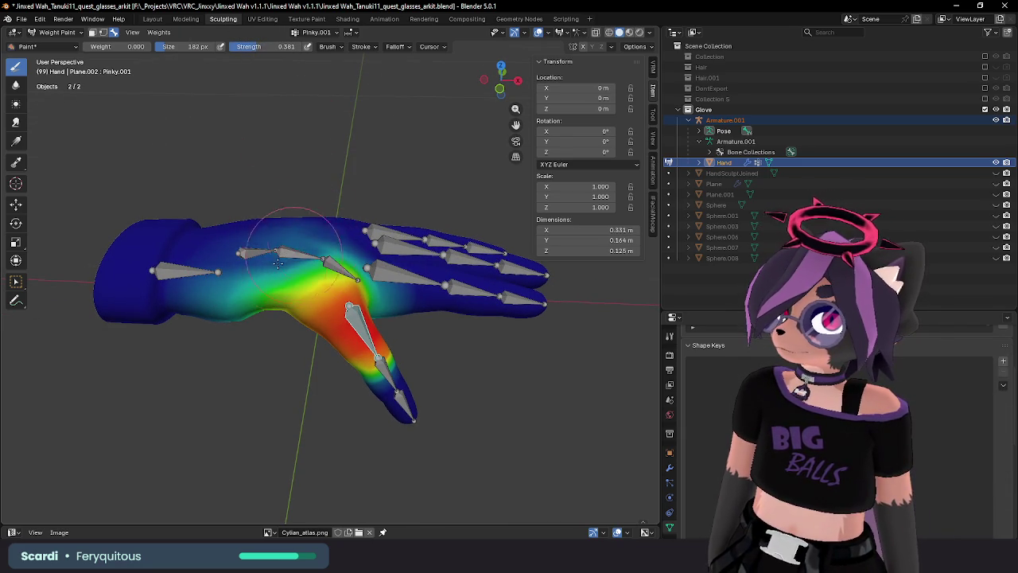
middle_click_drag(260, 238, 317, 208)
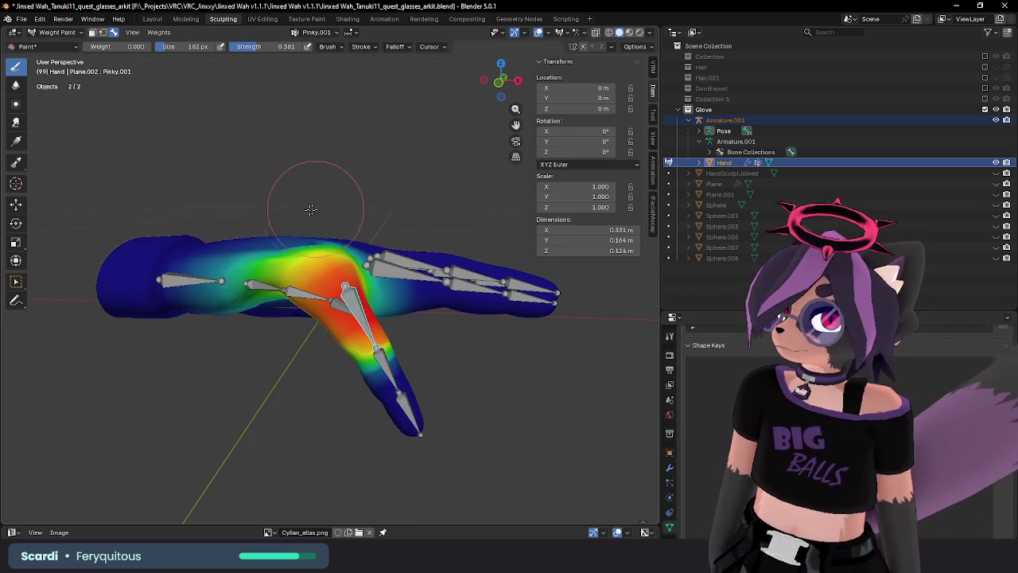
middle_click_drag(234, 318, 248, 211)
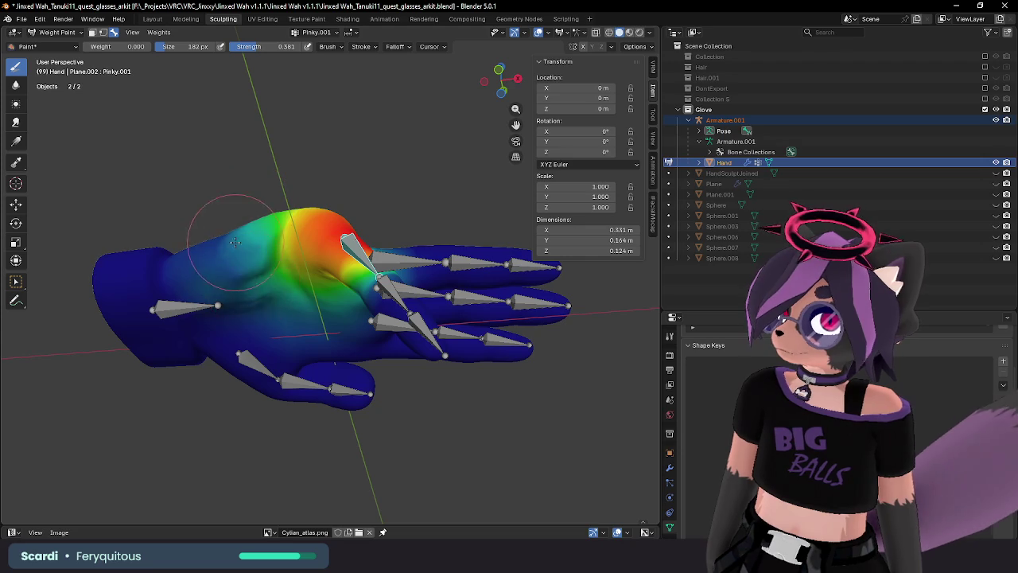
middle_click_drag(255, 252, 259, 299)
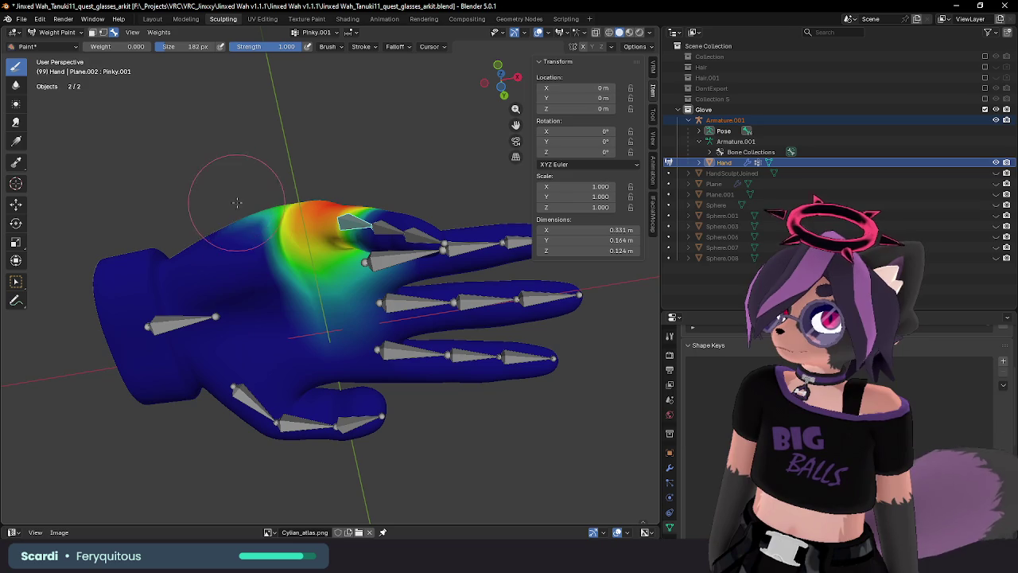
mouse_move(270, 326)
middle_mouse_down()
mouse_move(294, 293)
mouse_move(267, 251)
mouse_move(275, 261)
mouse_move(277, 251)
mouse_move(265, 342)
middle_mouse_up()
middle_click_drag(281, 284, 298, 327)
mouse_move(328, 284)
middle_mouse_down()
mouse_move(338, 258)
mouse_move(330, 274)
mouse_move(355, 291)
mouse_move(347, 328)
middle_mouse_up()
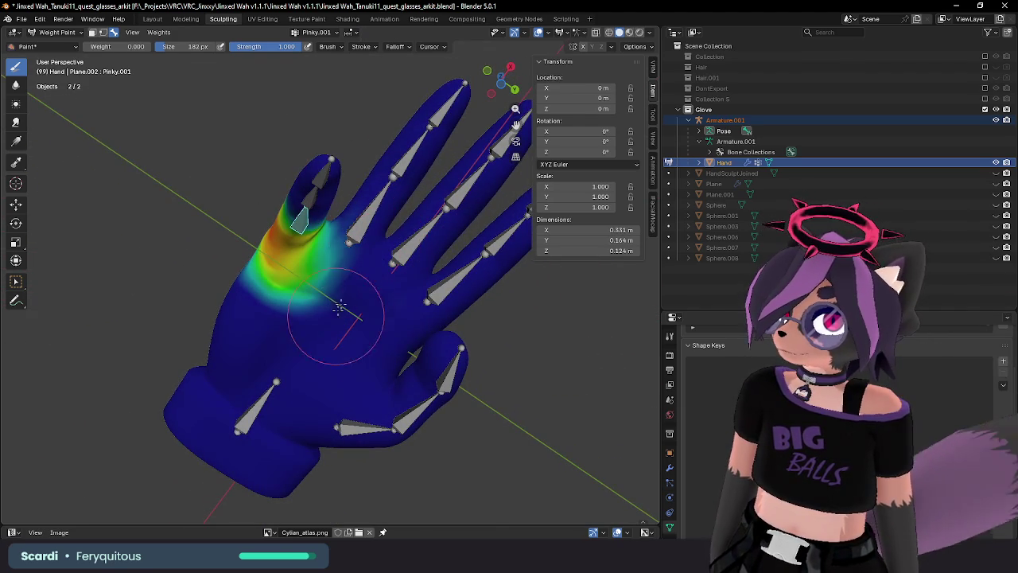
middle_click_drag(353, 258, 346, 212)
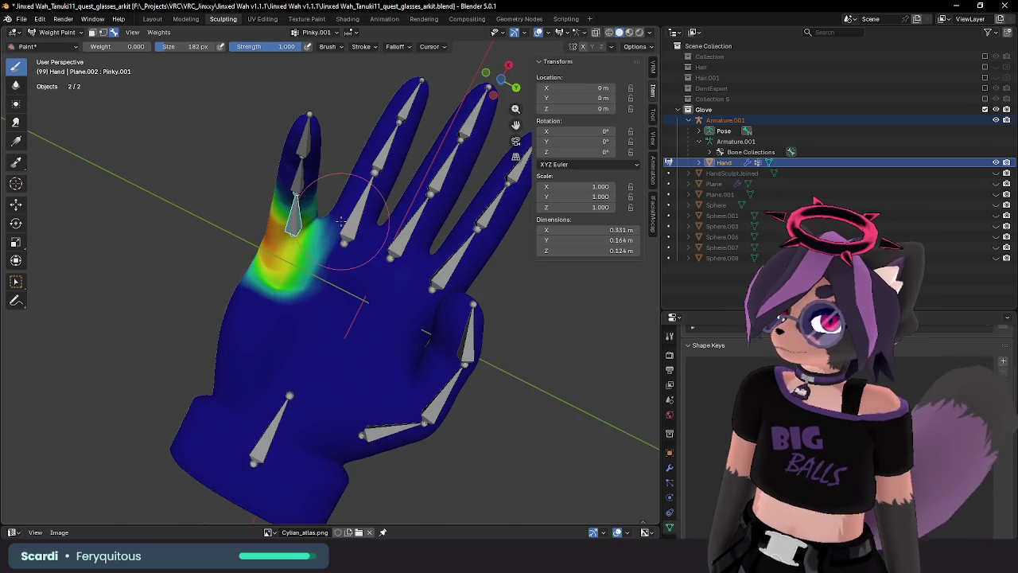
mouse_move(335, 260)
middle_mouse_down()
mouse_move(320, 342)
mouse_move(364, 369)
mouse_move(318, 294)
mouse_move(309, 251)
mouse_move(297, 296)
middle_mouse_up()
mouse_move(186, 249)
middle_mouse_down()
mouse_move(265, 332)
mouse_move(302, 279)
mouse_move(337, 183)
mouse_move(358, 180)
mouse_move(338, 235)
mouse_move(355, 238)
mouse_move(363, 318)
middle_mouse_up()
scroll(355, 239, "up", 3)
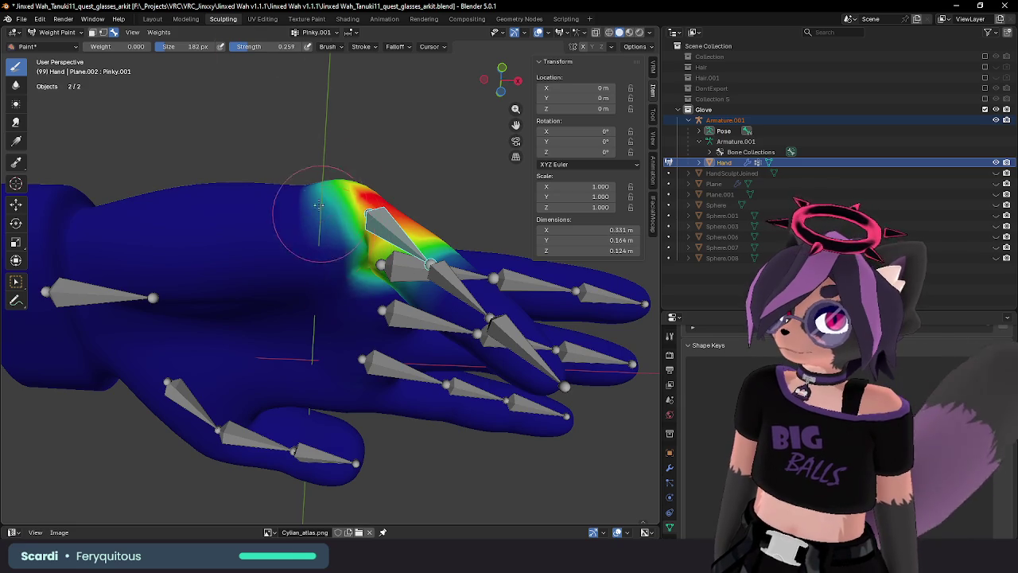
mouse_move(359, 264)
middle_mouse_down()
mouse_move(348, 249)
mouse_move(300, 288)
middle_mouse_up()
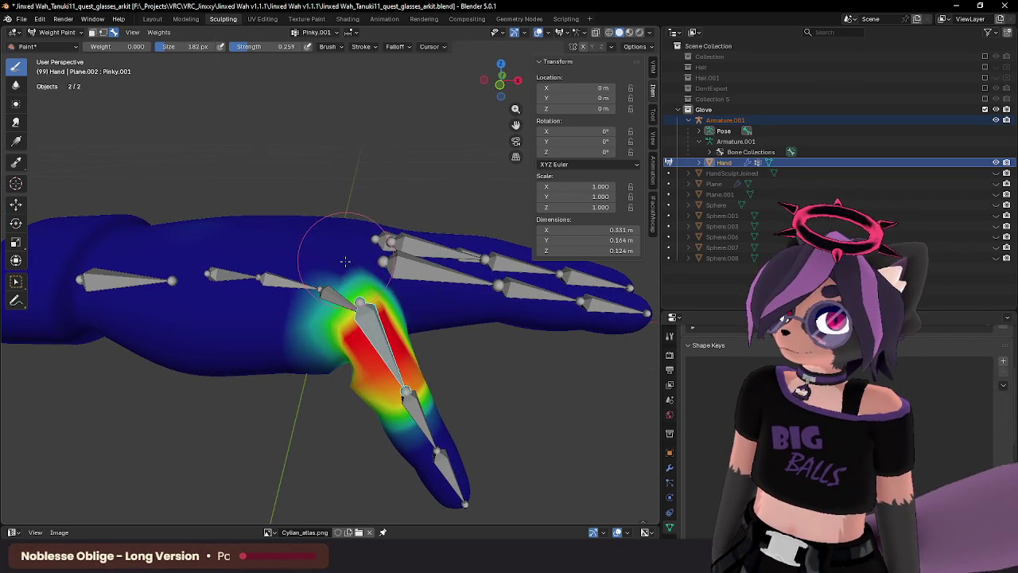
mouse_move(329, 255)
middle_mouse_down()
mouse_move(334, 335)
mouse_move(358, 306)
middle_mouse_up()
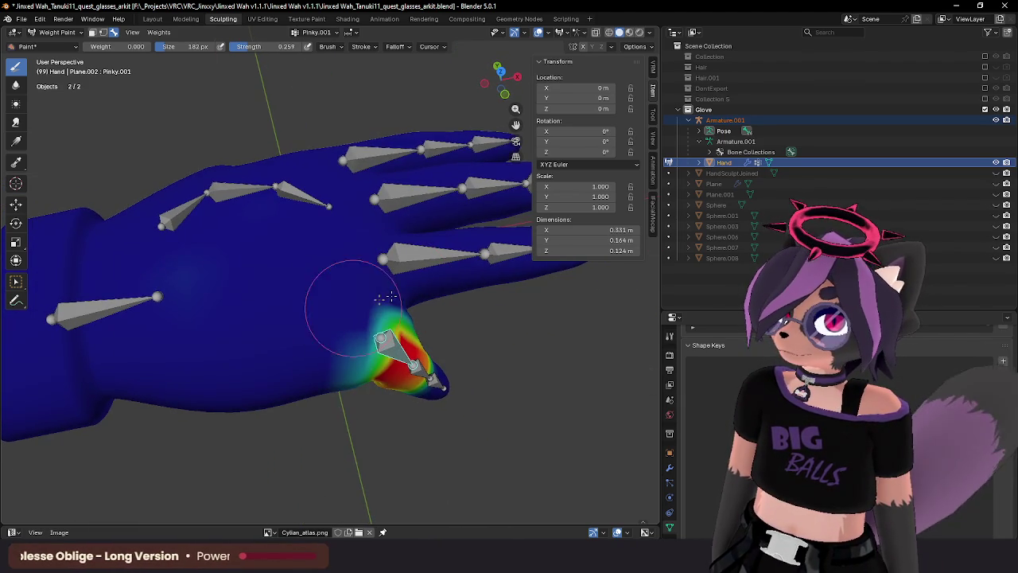
mouse_move(342, 224)
middle_mouse_down()
mouse_move(324, 257)
mouse_move(341, 279)
mouse_move(347, 210)
mouse_move(340, 243)
mouse_move(284, 181)
mouse_move(223, 303)
mouse_move(342, 402)
mouse_move(466, 352)
middle_mouse_up()
scroll(347, 210, "up", 3)
Test a Y-constrained pinky bend and cancel it, then confirm an upward finger bend.
key("r")
key("y")
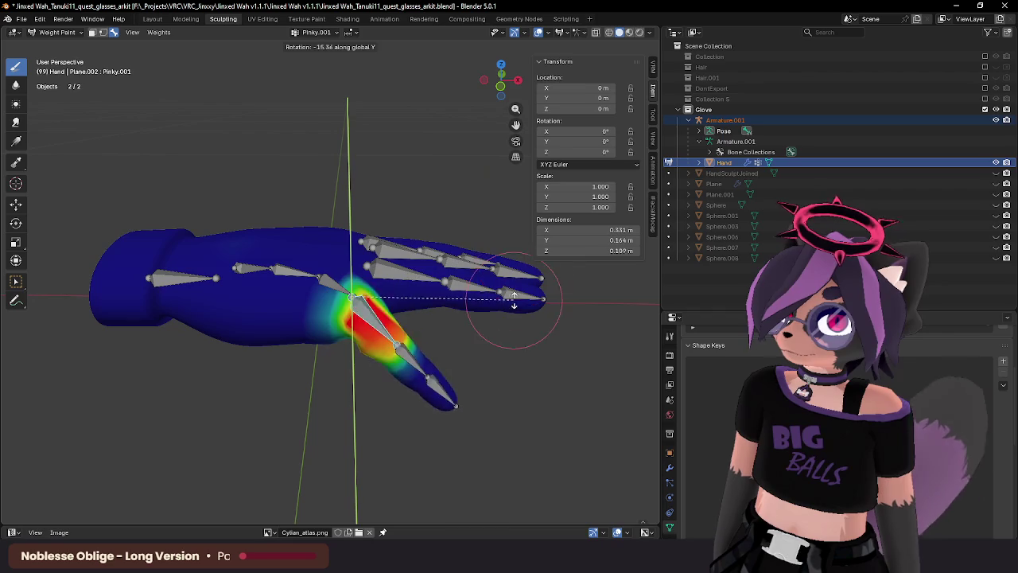
right_click(475, 152)
middle_click_drag(474, 155, 474, 202)
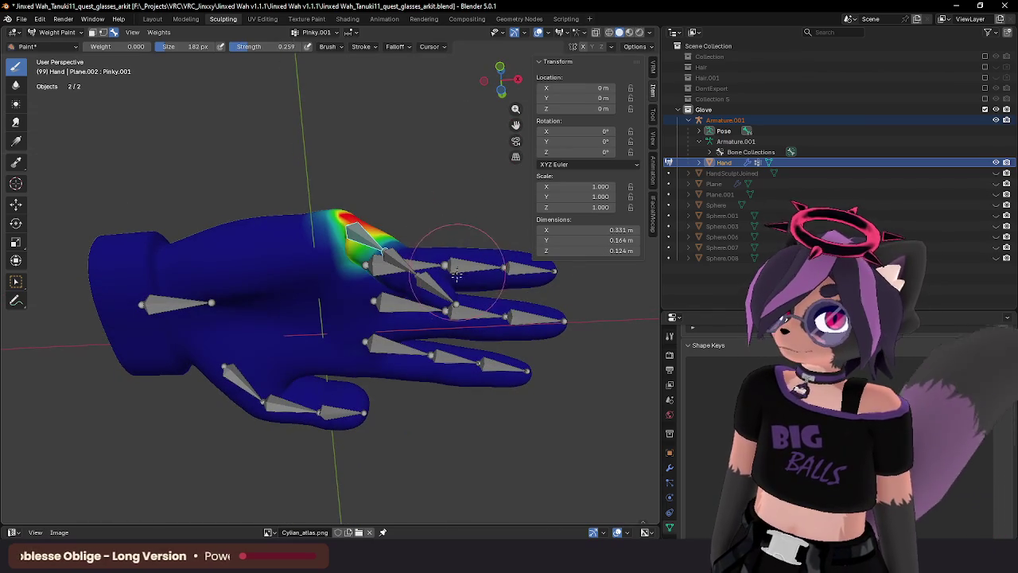
key("r")
key("y")
left_click(504, 167)
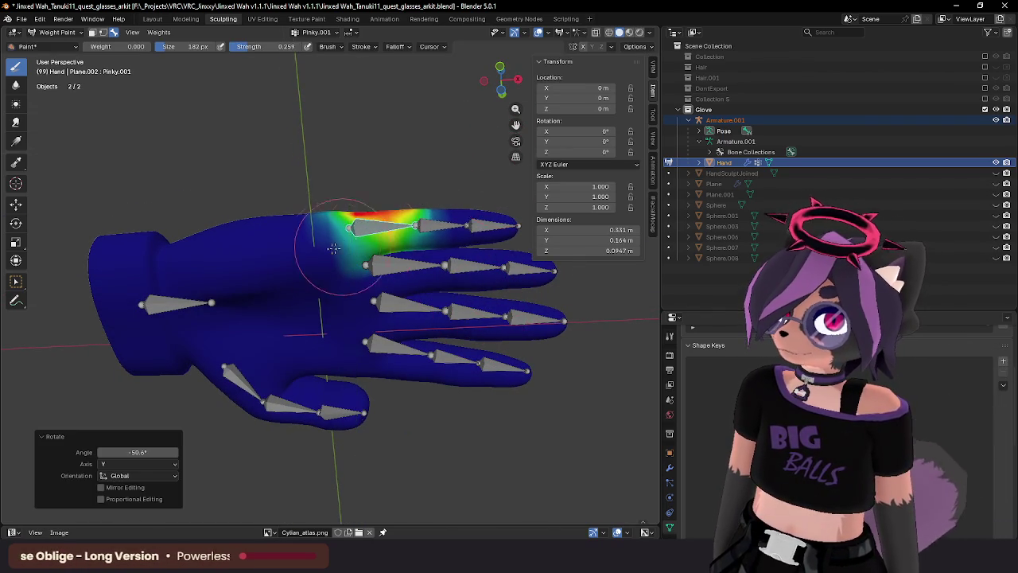
scroll(358, 239, "up", 3)
left_click(351, 238)
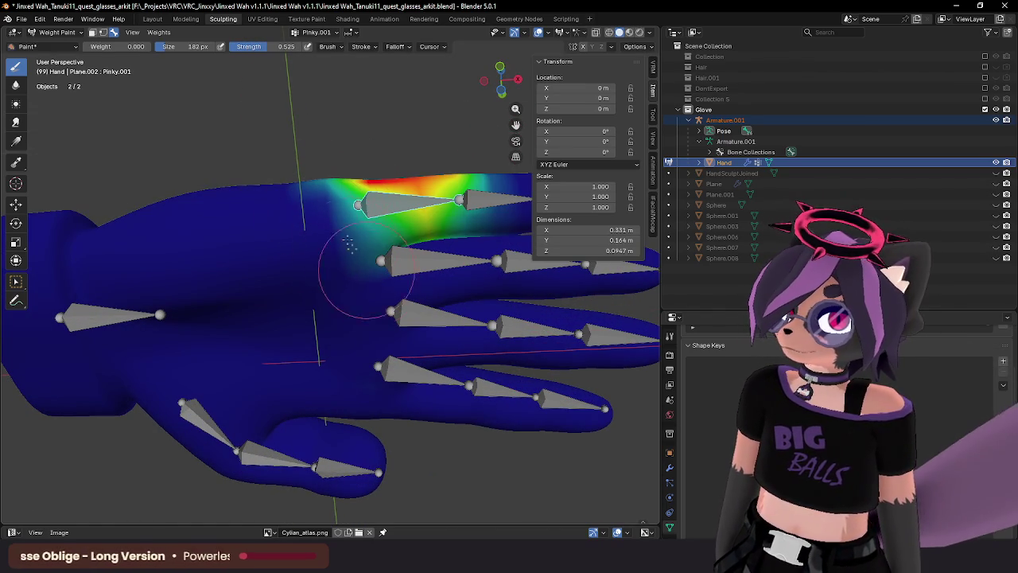
Cancel another bend, undo, and rotate the pinky bone to -17.2° about Y.
middle_click_drag(332, 216, 374, 262)
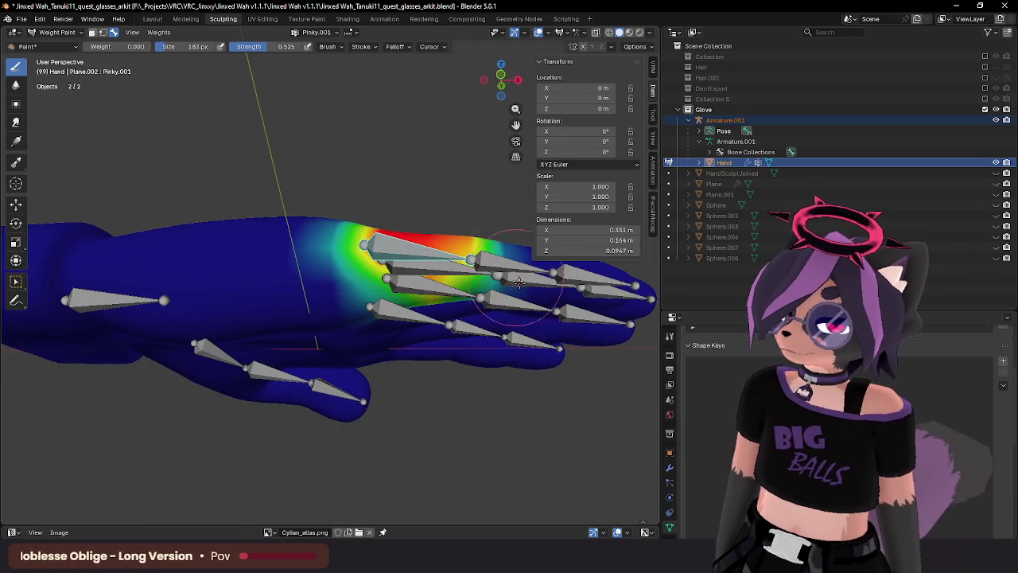
key("r")
key("y")
key("Escape")
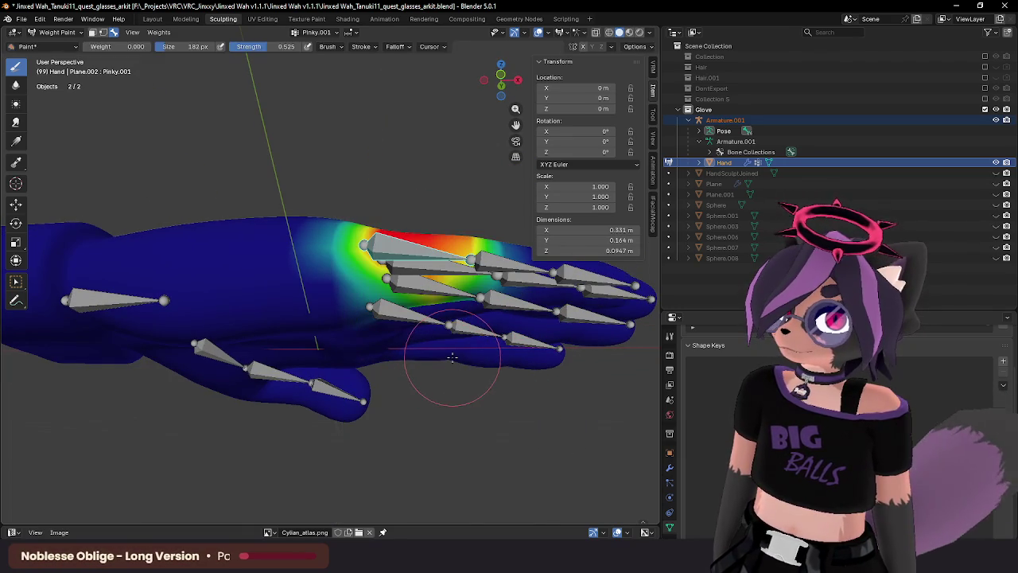
key("ctrl+z")
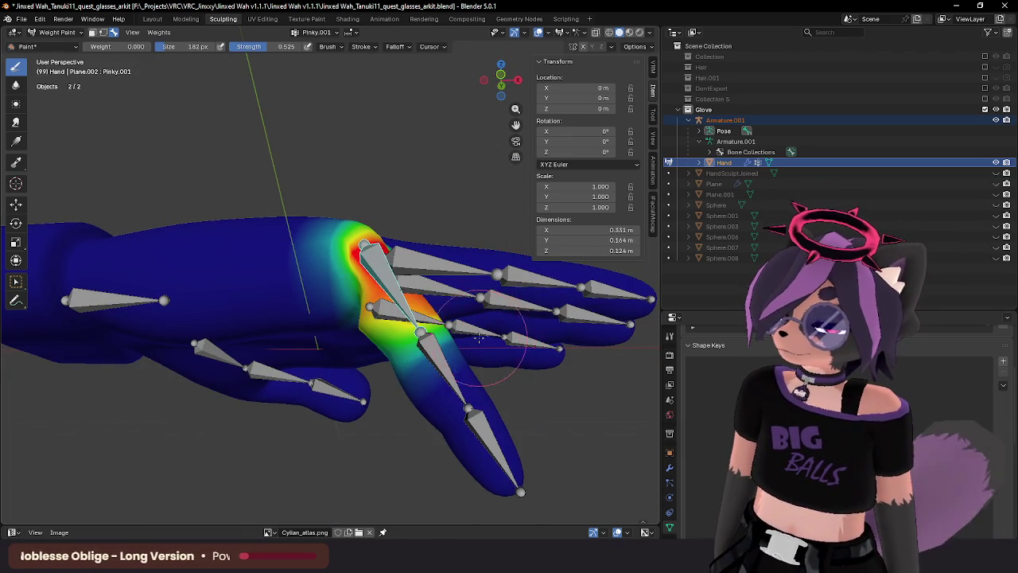
middle_click_drag(480, 338, 457, 296)
key("r")
key("y")
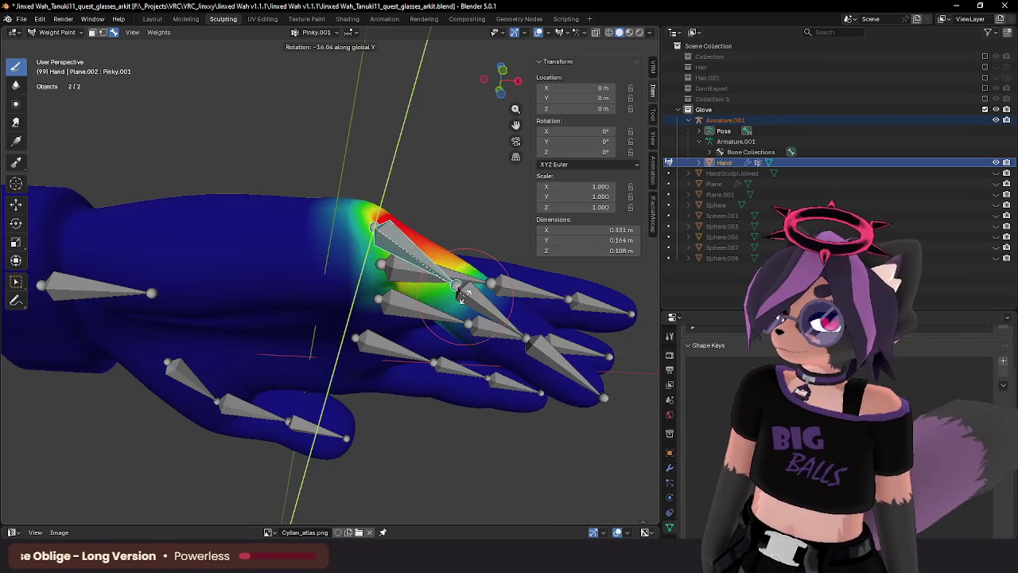
left_click(457, 296)
mouse_move(457, 296)
middle_mouse_down()
mouse_move(421, 299)
mouse_move(420, 280)
middle_mouse_up()
Enter Edit Mode on the hand mesh and cut a new edge loop across the back of the hand.
key("Tab")
scroll(344, 239, "up", 2)
middle_click_drag(344, 239, 351, 200)
key("ctrl+r")
left_click(351, 191)
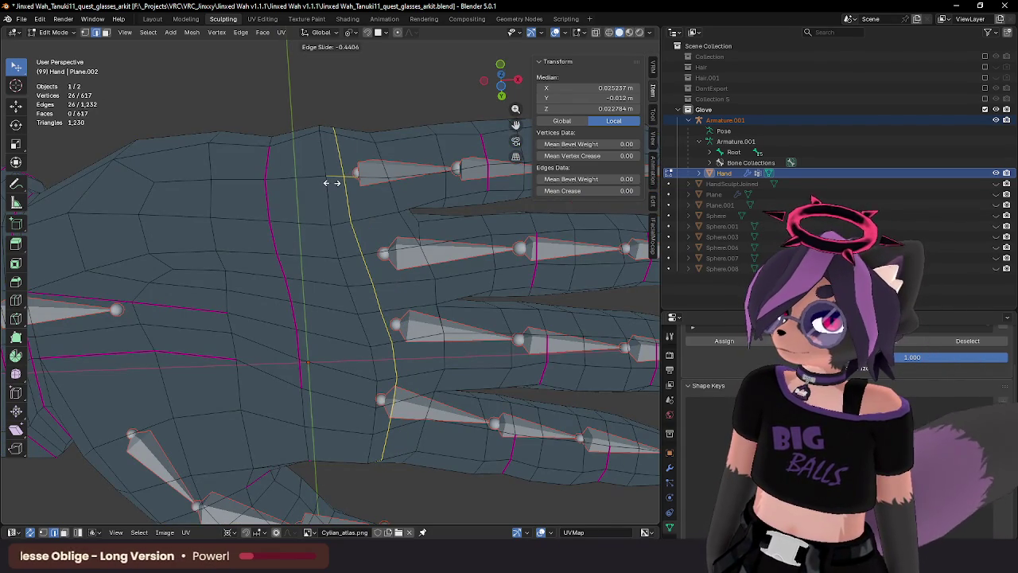
Place the new edge loop, then bend the pinky bone to test its deformation.
left_click(340, 176)
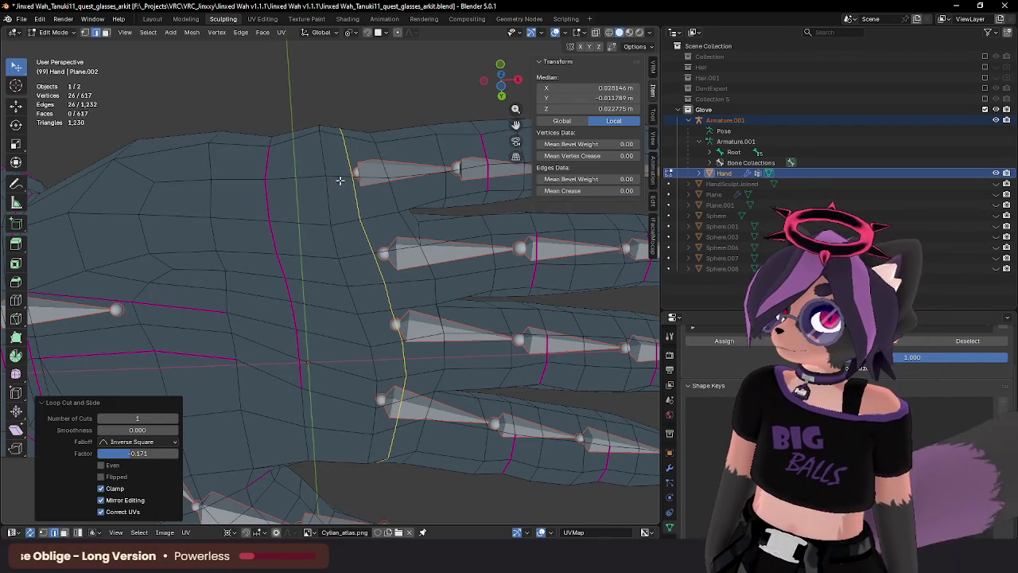
key("Tab")
key("r")
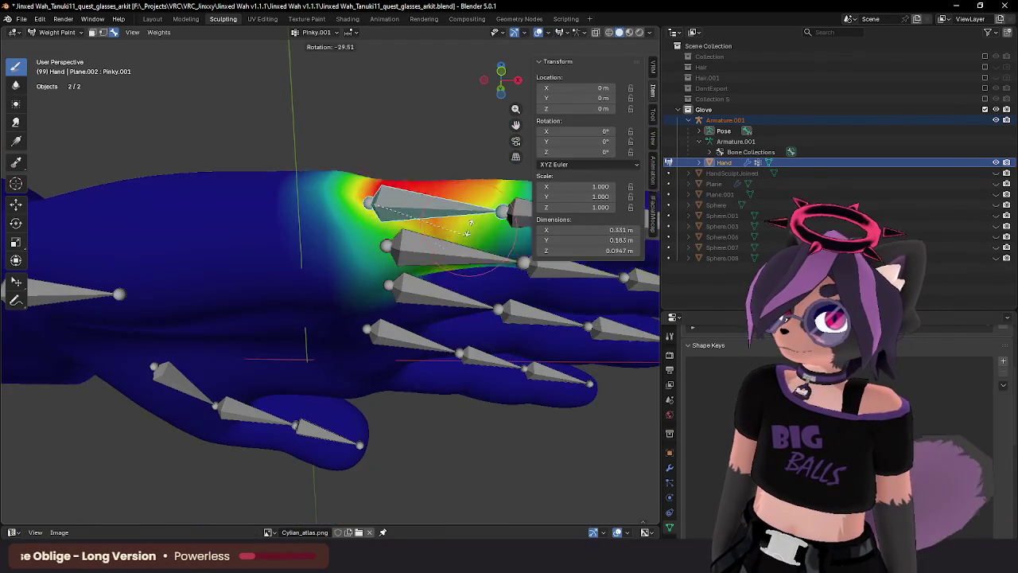
left_click(427, 291)
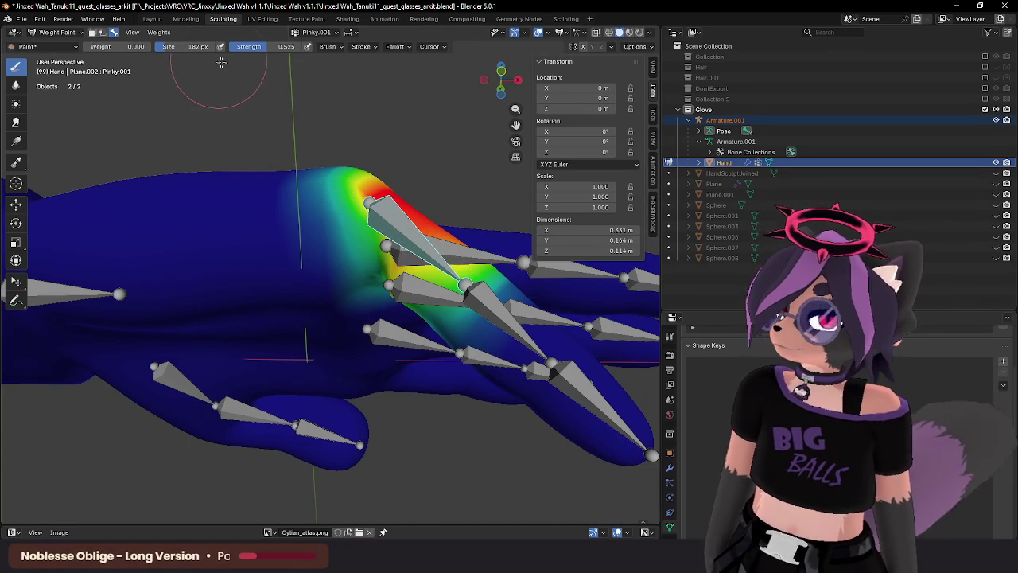
mouse_move(322, 155)
middle_mouse_down()
mouse_move(333, 183)
mouse_move(451, 252)
middle_mouse_up()
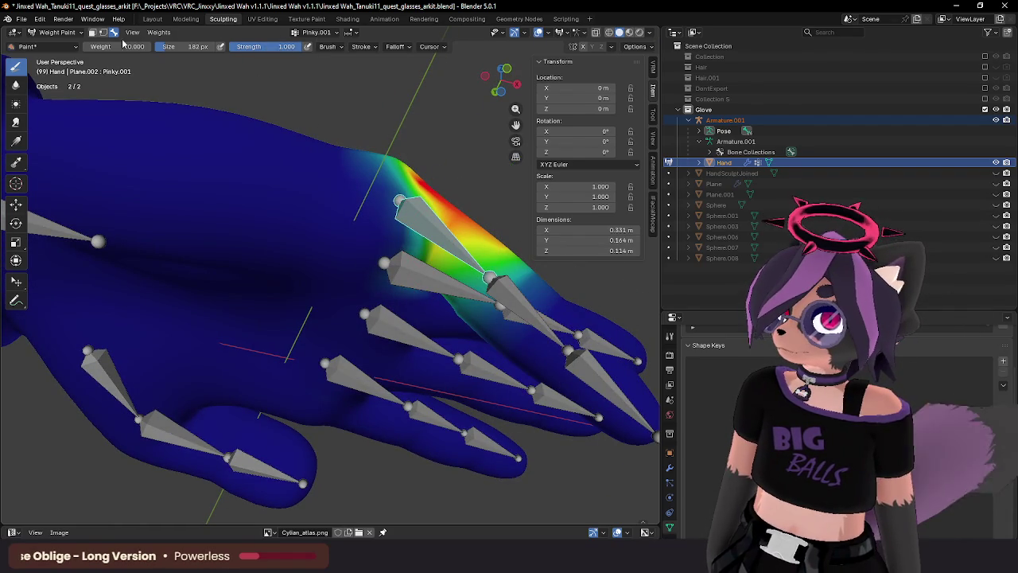
Paint Pinky.001 at weight 1.000 onto the pinky base and inspect the palm side.
left_click_drag(123, 42, 151, 42)
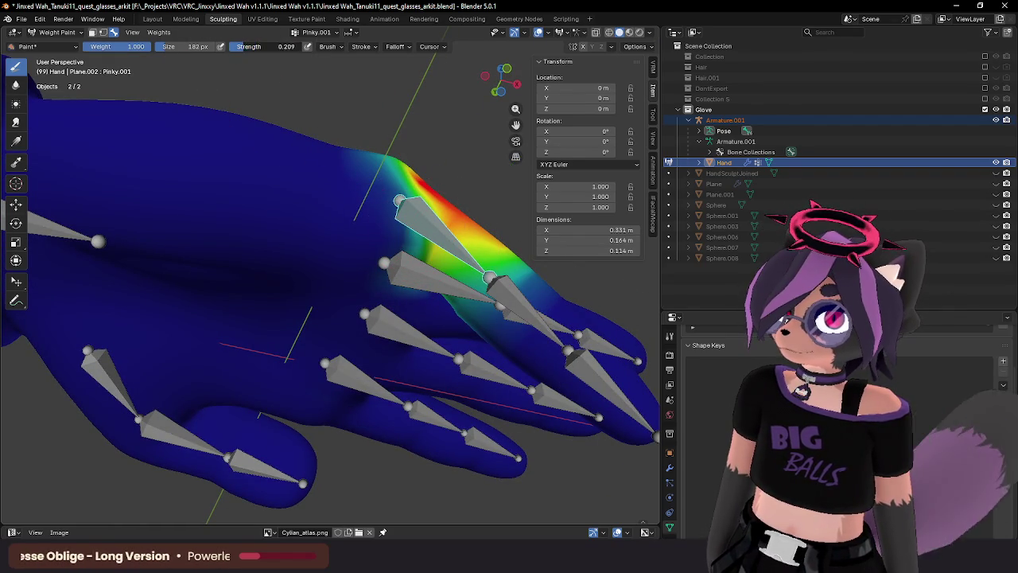
left_click_drag(446, 231, 427, 231)
mouse_move(414, 241)
middle_mouse_down()
mouse_move(448, 208)
mouse_move(417, 226)
mouse_move(383, 295)
mouse_move(298, 157)
mouse_move(213, 290)
middle_mouse_up()
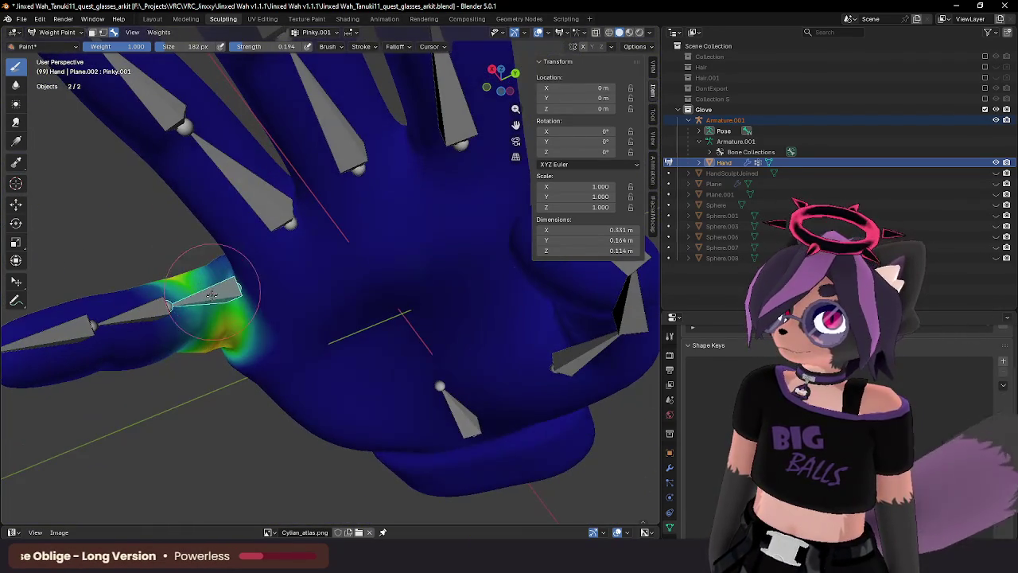
mouse_move(206, 324)
middle_mouse_down()
mouse_move(227, 239)
mouse_move(274, 329)
mouse_move(299, 314)
mouse_move(373, 305)
middle_mouse_up()
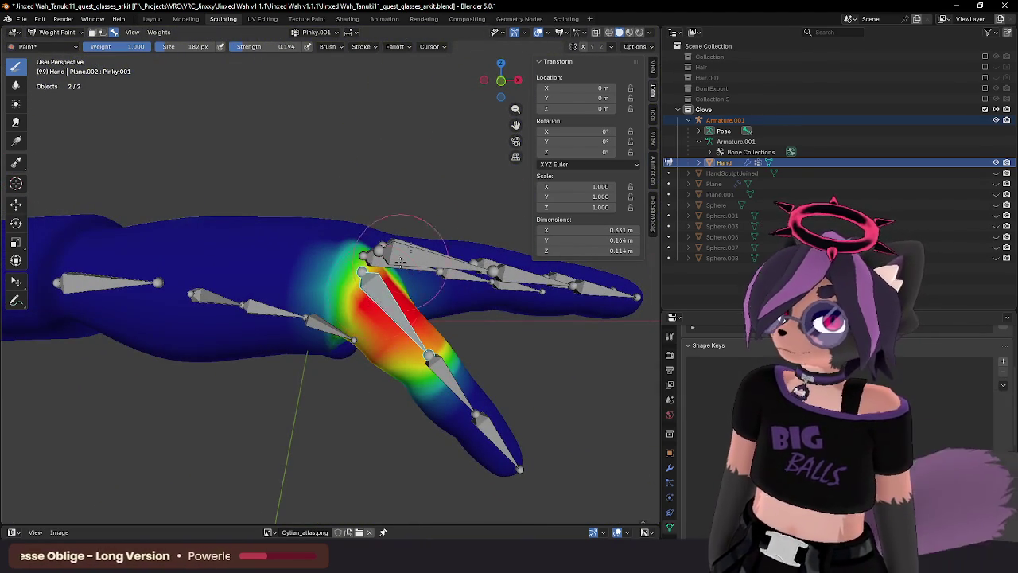
key("Tab")
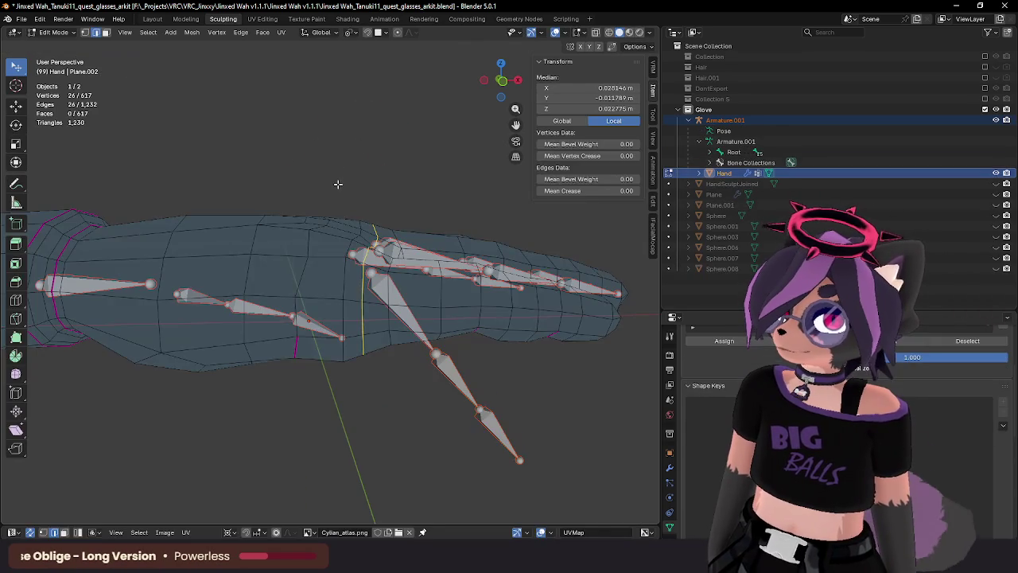
Return the glove to Object Mode and select the armature on its own.
key("Tab")
left_click(62, 37)
left_click(56, 45)
mouse_move(322, 191)
middle_mouse_down()
mouse_move(321, 151)
mouse_move(332, 155)
mouse_move(381, 273)
mouse_move(364, 211)
mouse_move(334, 170)
mouse_move(280, 205)
mouse_move(279, 218)
mouse_move(380, 247)
middle_mouse_up()
left_click(381, 273)
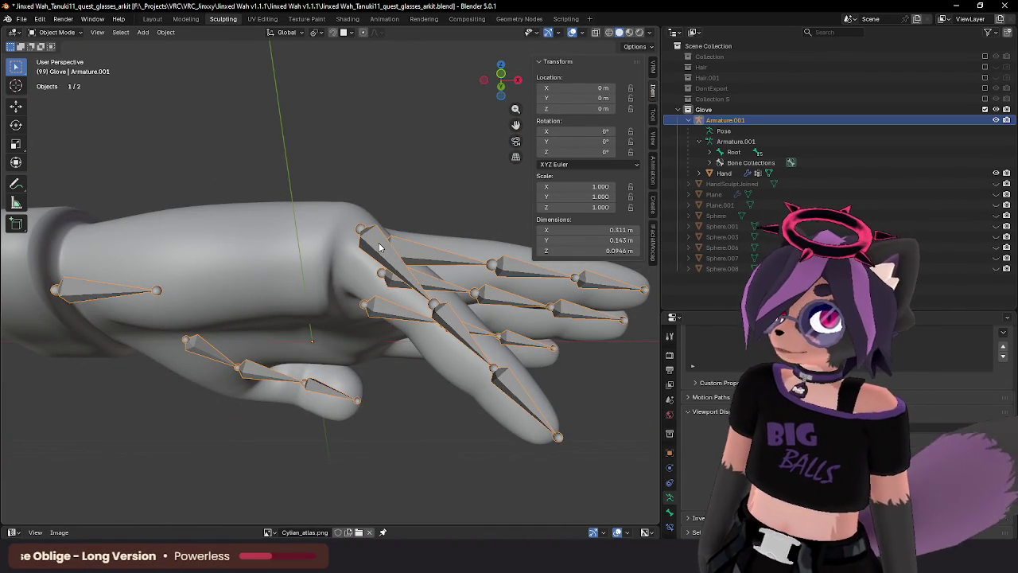
Add the Hand mesh to the armature selection and enter Weight Paint mode.
mouse_move(379, 246)
middle_mouse_down()
mouse_move(289, 182)
mouse_move(307, 202)
mouse_move(296, 205)
middle_mouse_up()
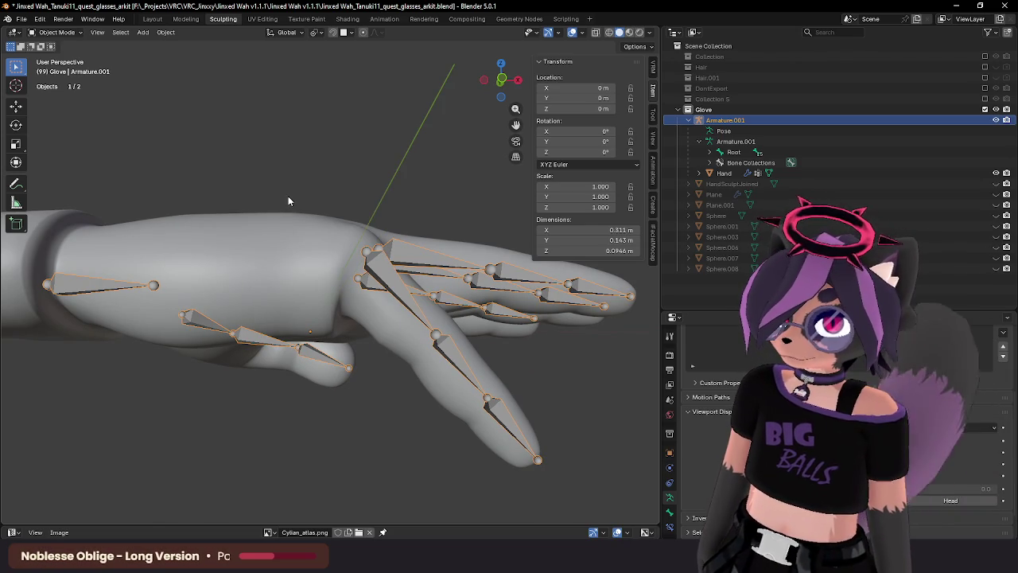
middle_click_drag(288, 196, 316, 174)
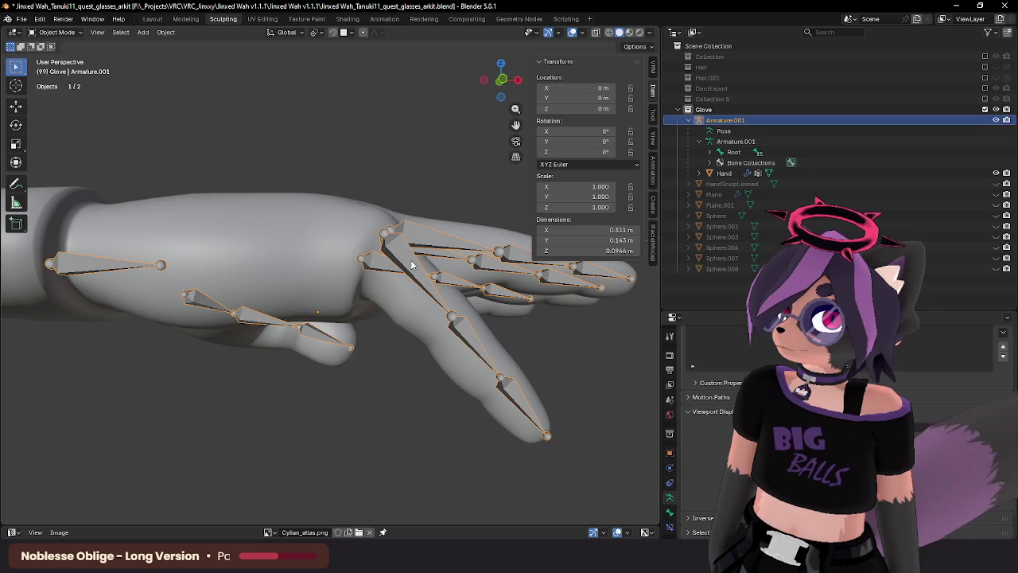
left_click(337, 237, "shift")
left_click(56, 31)
left_click(60, 91)
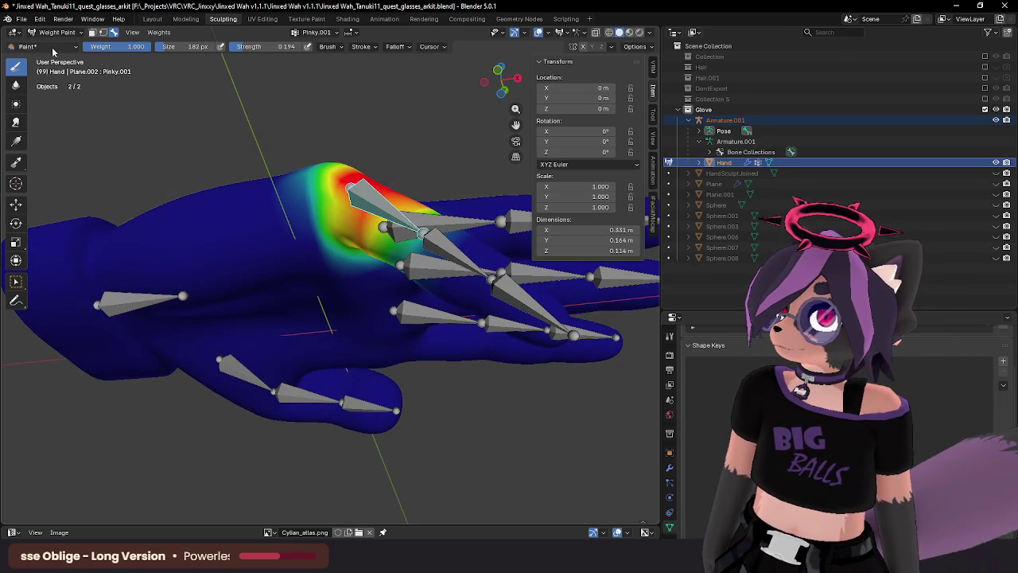
Switch the weight brush to Blur and orbit to review the pinky weights.
left_click(40, 46)
left_click(193, 92)
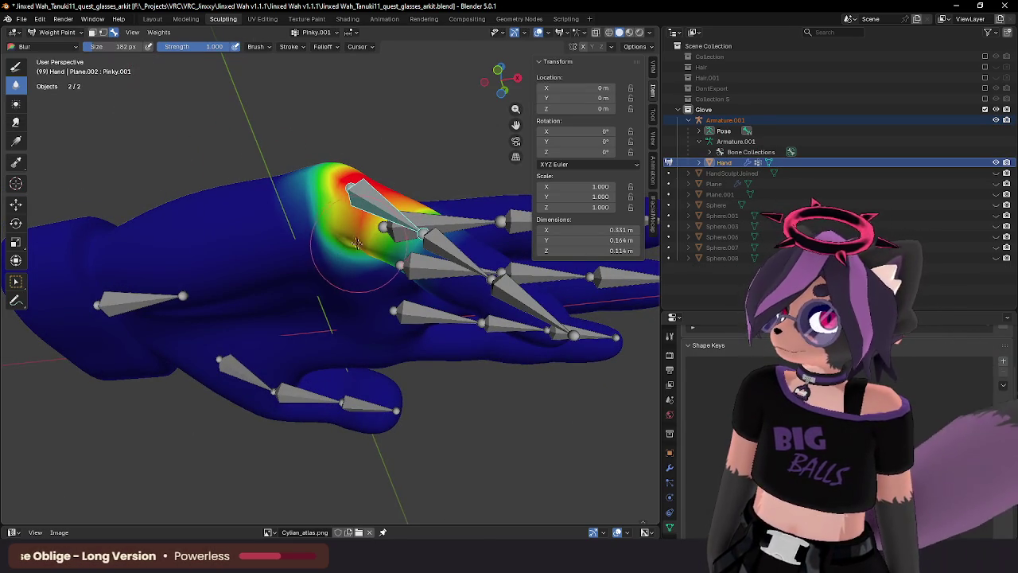
middle_click_drag(359, 245, 356, 222)
middle_click_drag(295, 155, 354, 197)
mouse_move(323, 242)
middle_mouse_down()
mouse_move(352, 326)
mouse_move(359, 298)
mouse_move(337, 222)
mouse_move(299, 199)
middle_mouse_up()
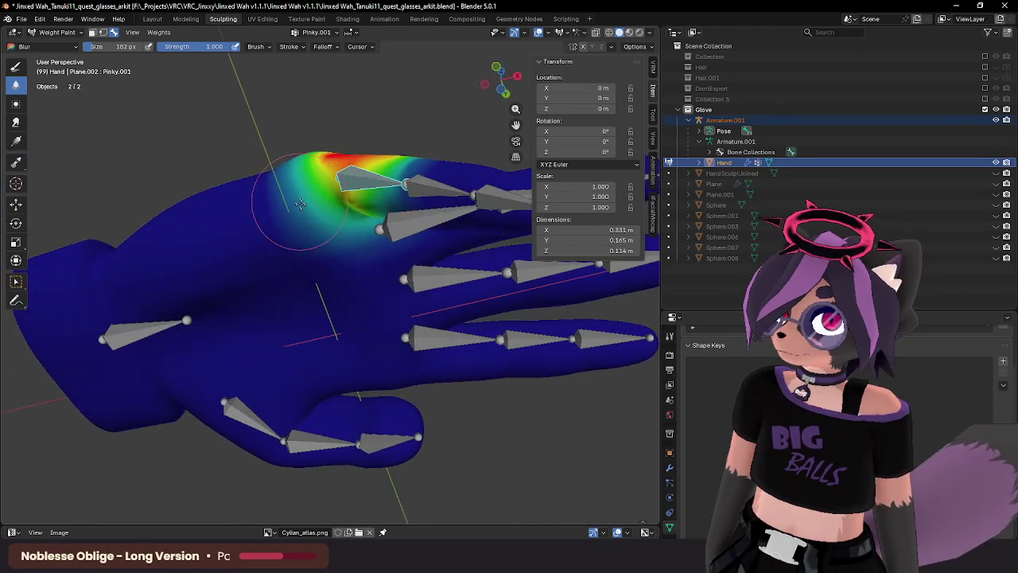
Return the glove to Object Mode and orbit around the grey hand.
left_click(56, 32)
left_click(48, 44)
mouse_move(183, 111)
middle_mouse_down()
mouse_move(280, 115)
mouse_move(332, 228)
mouse_move(215, 154)
mouse_move(179, 159)
mouse_move(144, 170)
mouse_move(312, 202)
mouse_move(114, 200)
mouse_move(107, 273)
mouse_move(203, 268)
mouse_move(229, 305)
mouse_move(298, 279)
mouse_move(186, 271)
mouse_move(222, 312)
mouse_move(304, 256)
mouse_move(301, 290)
mouse_move(295, 236)
mouse_move(294, 262)
mouse_move(293, 250)
middle_mouse_up()
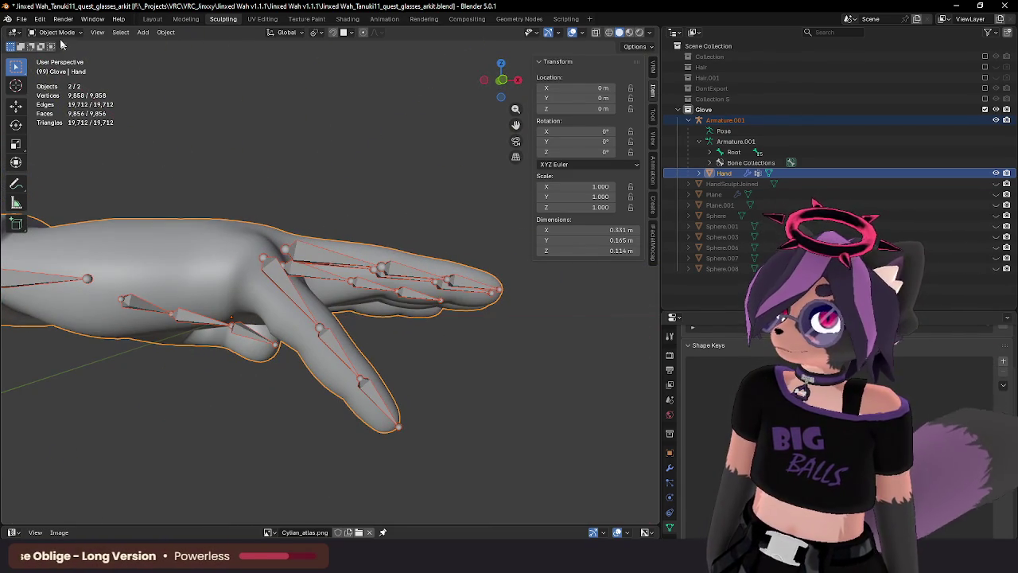
Re-enter Weight Paint with a 108 px brush and select the Paint brush.
left_click(55, 32)
left_click(70, 94)
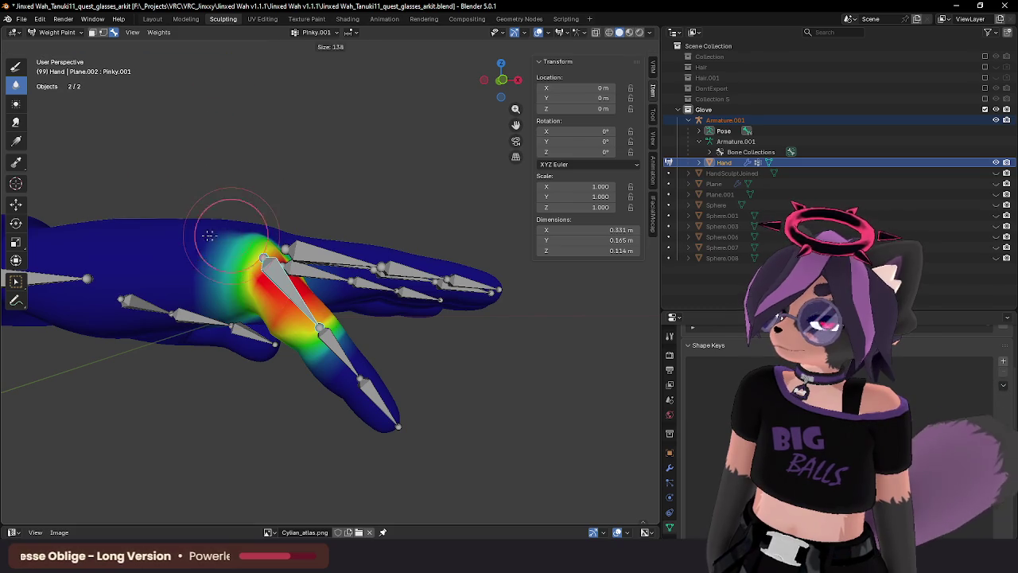
key("bracketleft")
key("bracketleft")
key("bracketleft")
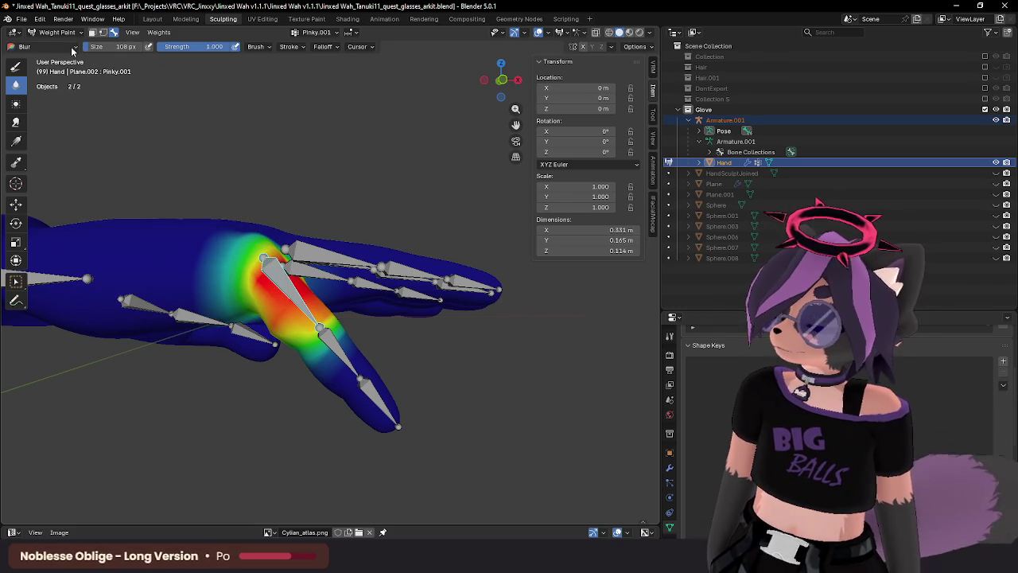
left_click(67, 34)
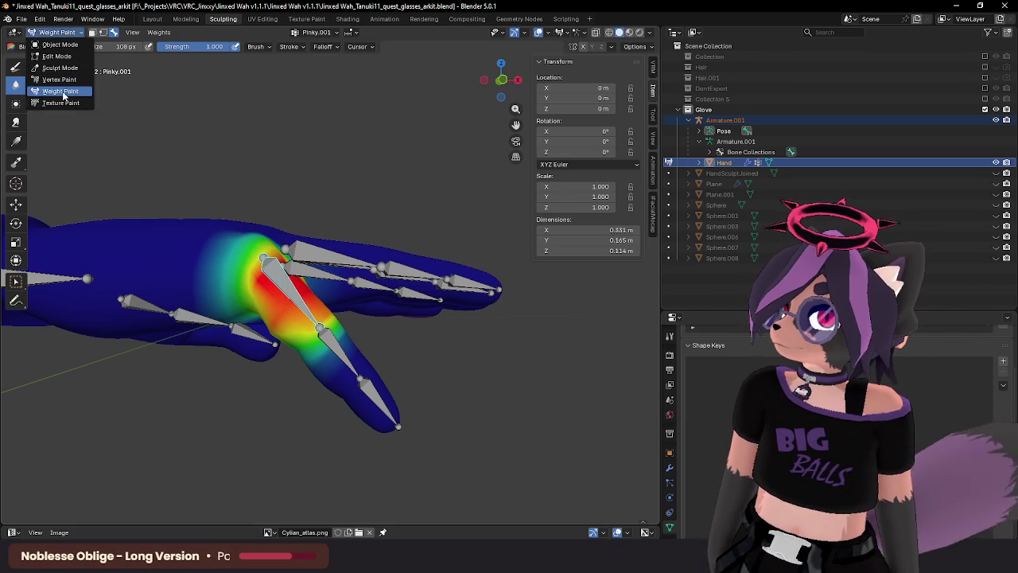
left_click(64, 92)
left_click(44, 46)
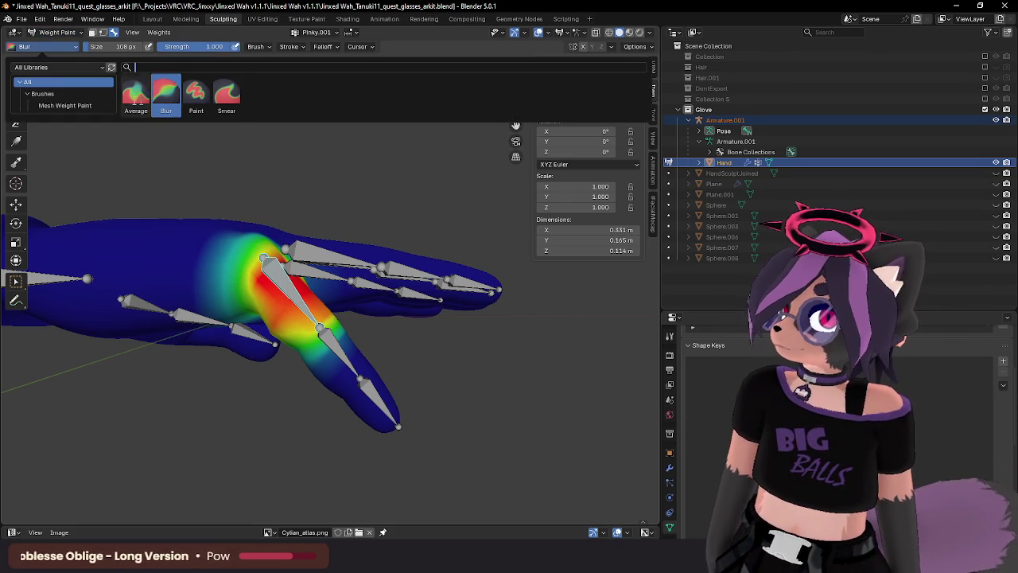
left_click(195, 94)
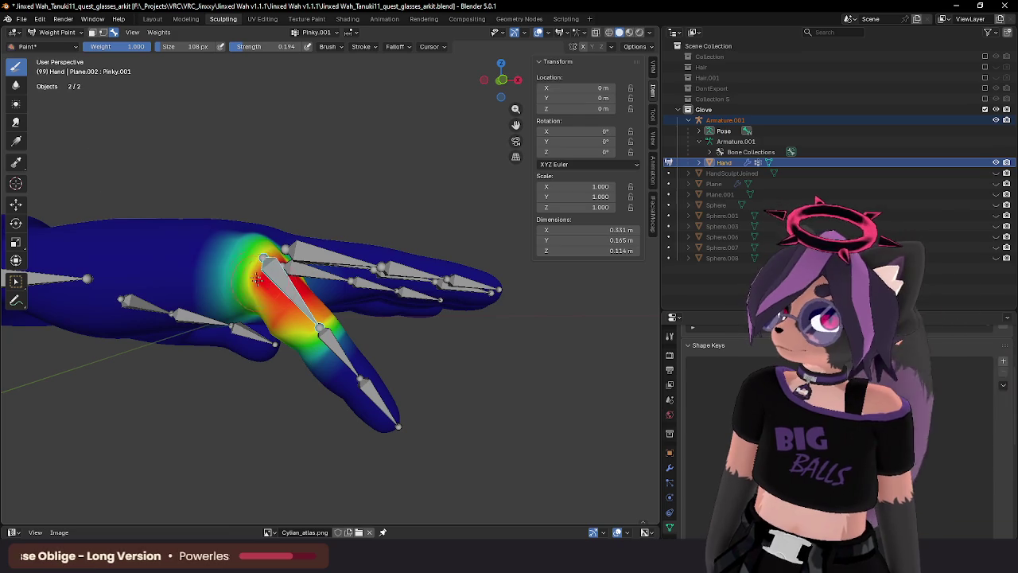
Paint Pinky.001 weight over the pinky base and the back of the hand.
left_click_drag(216, 267, 231, 299)
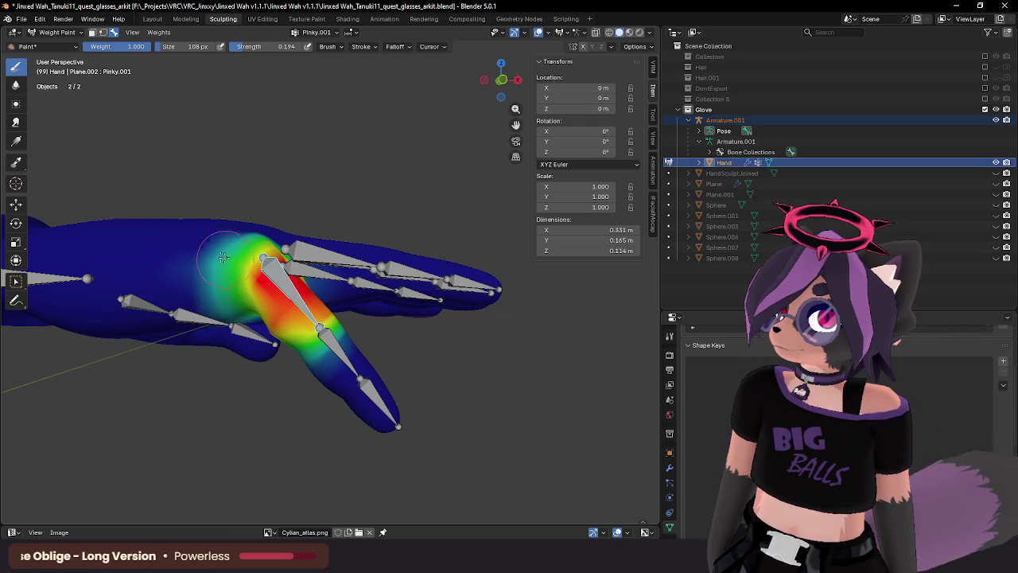
mouse_move(227, 263)
middle_mouse_down()
mouse_move(265, 163)
mouse_move(274, 169)
middle_mouse_up()
mouse_move(275, 169)
left_mouse_down()
mouse_move(254, 171)
mouse_move(278, 173)
left_mouse_up()
mouse_move(277, 173)
middle_mouse_down()
mouse_move(362, 203)
mouse_move(387, 155)
mouse_move(397, 156)
mouse_move(309, 151)
mouse_move(343, 155)
mouse_move(389, 181)
mouse_move(418, 114)
mouse_move(428, 186)
mouse_move(405, 244)
middle_mouse_up()
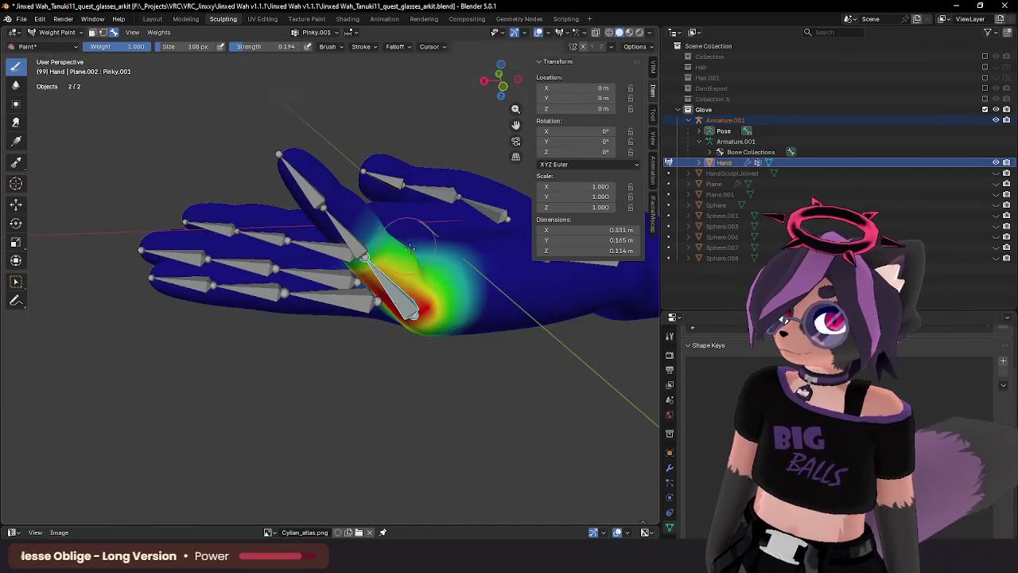
Extend Pinky.001 weight along the pinky base and inspect the fingers from several angles.
left_click_drag(426, 312, 407, 276)
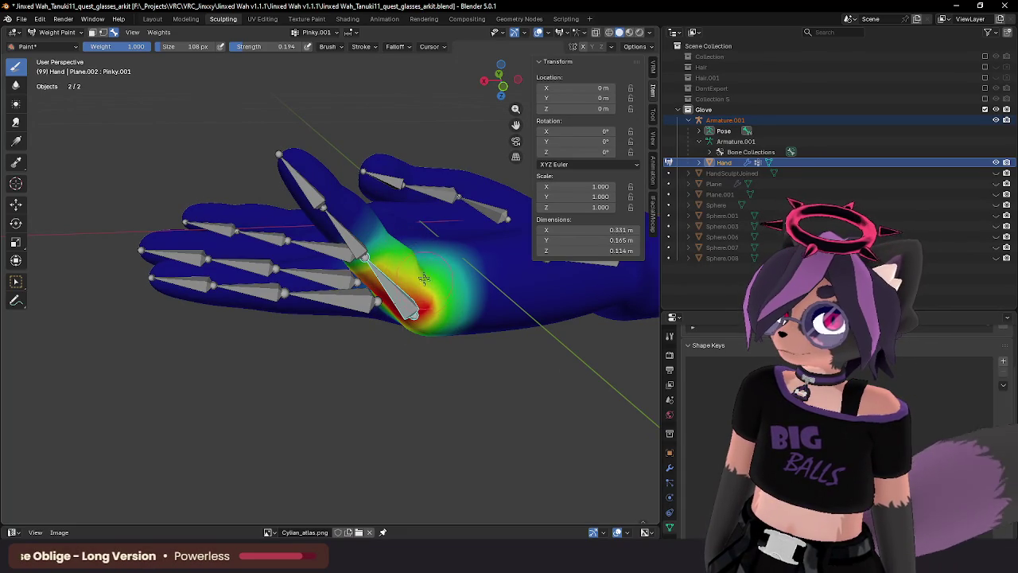
mouse_move(426, 274)
middle_mouse_down()
mouse_move(397, 306)
mouse_move(407, 276)
mouse_move(423, 260)
mouse_move(406, 316)
mouse_move(404, 289)
mouse_move(352, 270)
mouse_move(460, 268)
mouse_move(453, 254)
middle_mouse_up()
mouse_move(415, 293)
middle_mouse_down()
mouse_move(387, 274)
mouse_move(390, 256)
mouse_move(396, 264)
mouse_move(403, 252)
middle_mouse_up()
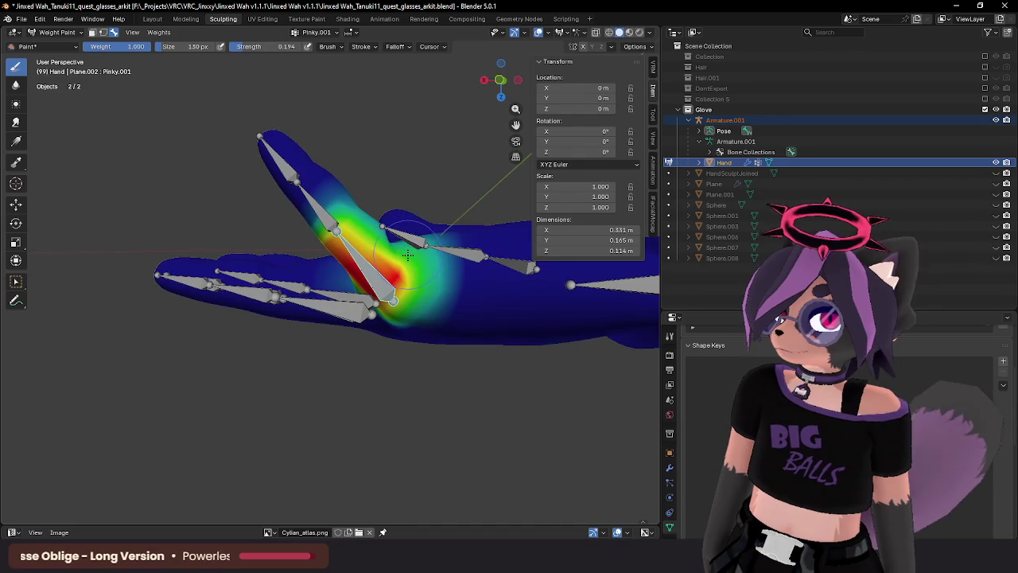
middle_click_drag(409, 252, 228, 280)
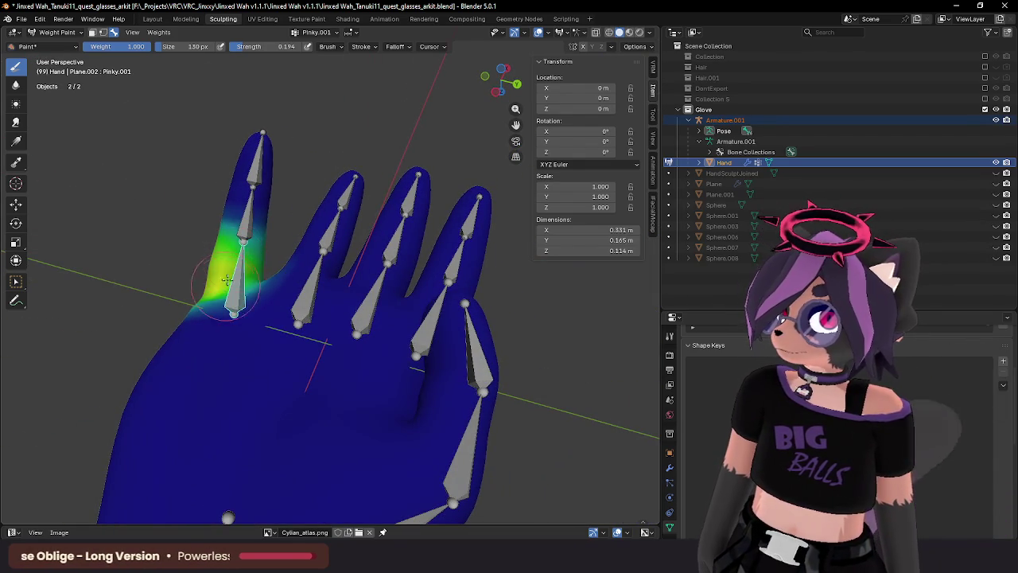
mouse_move(225, 289)
middle_mouse_down()
mouse_move(345, 254)
mouse_move(373, 279)
middle_mouse_up()
mouse_move(392, 341)
middle_mouse_down()
mouse_move(432, 200)
mouse_move(363, 260)
mouse_move(373, 274)
middle_mouse_up()
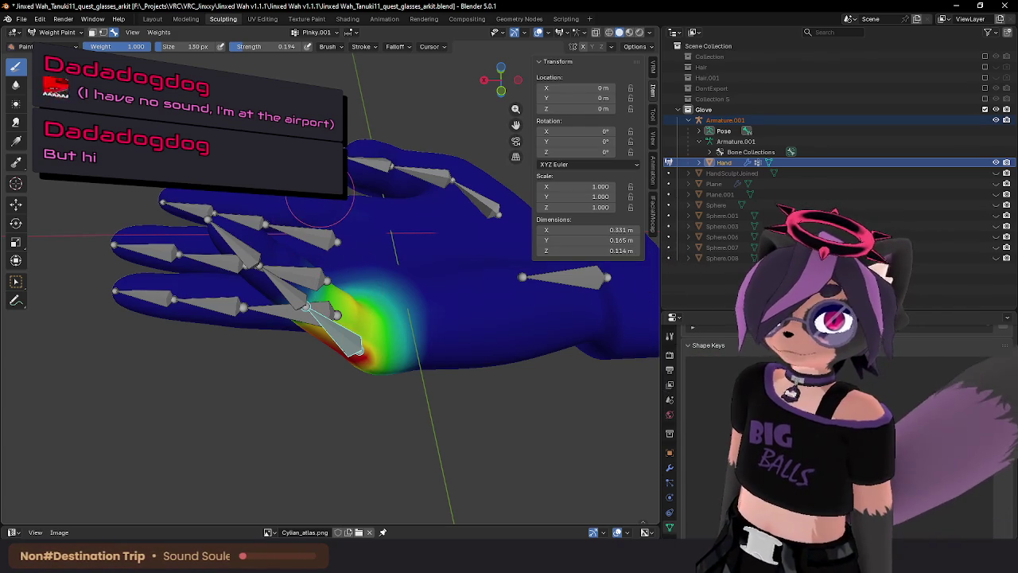
mouse_move(303, 250)
middle_mouse_down()
mouse_move(289, 336)
mouse_move(436, 215)
mouse_move(306, 281)
mouse_move(313, 173)
mouse_move(348, 223)
middle_mouse_up()
scroll(313, 174, "up", 3)
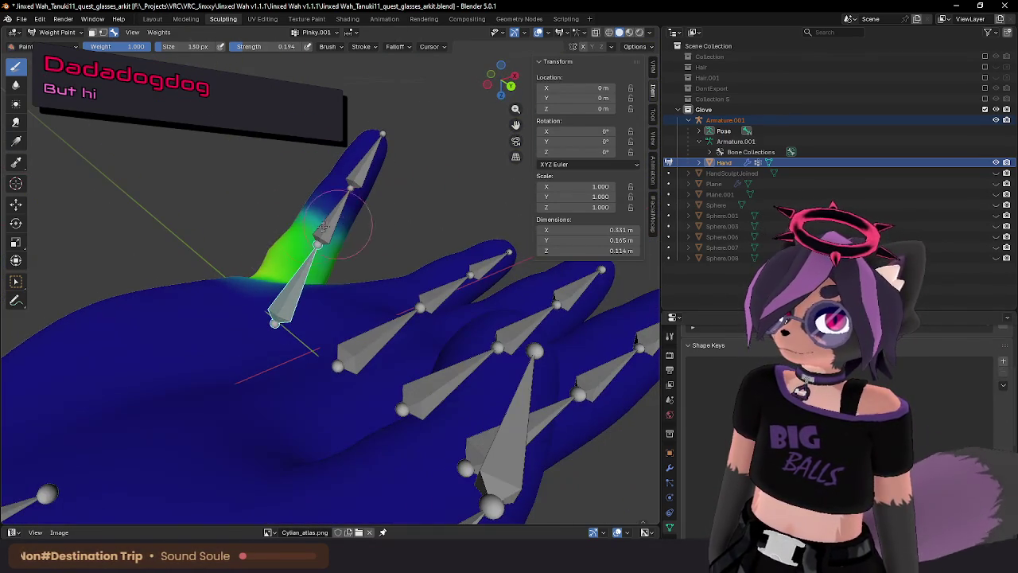
mouse_move(272, 249)
middle_mouse_down()
mouse_move(284, 254)
mouse_move(378, 217)
middle_mouse_up()
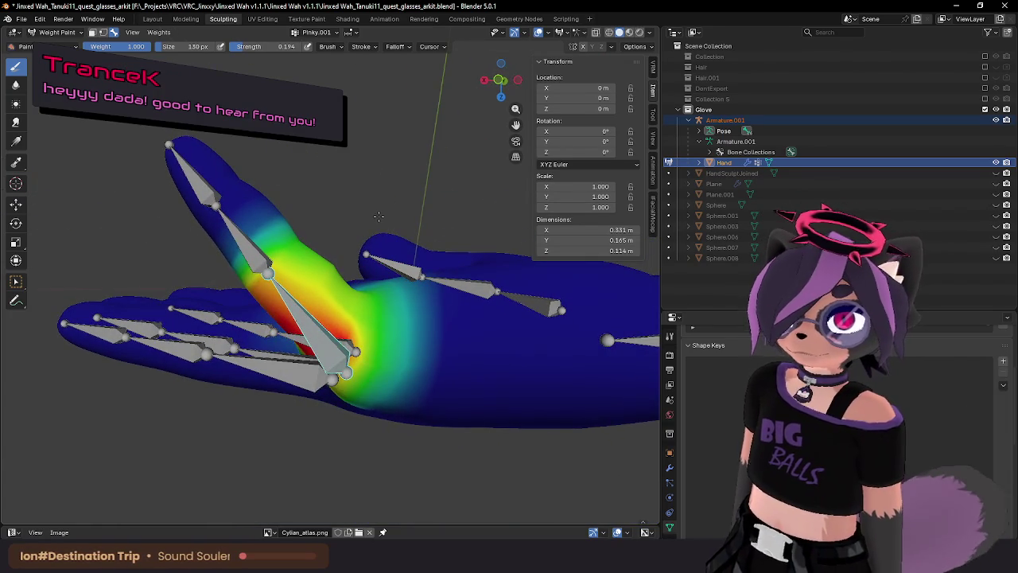
Slide an edge near the pinky base by -0.080 in Edit Mode and select a nearby vertex.
key("Tab")
middle_click_drag(368, 264, 373, 333)
key("Tab")
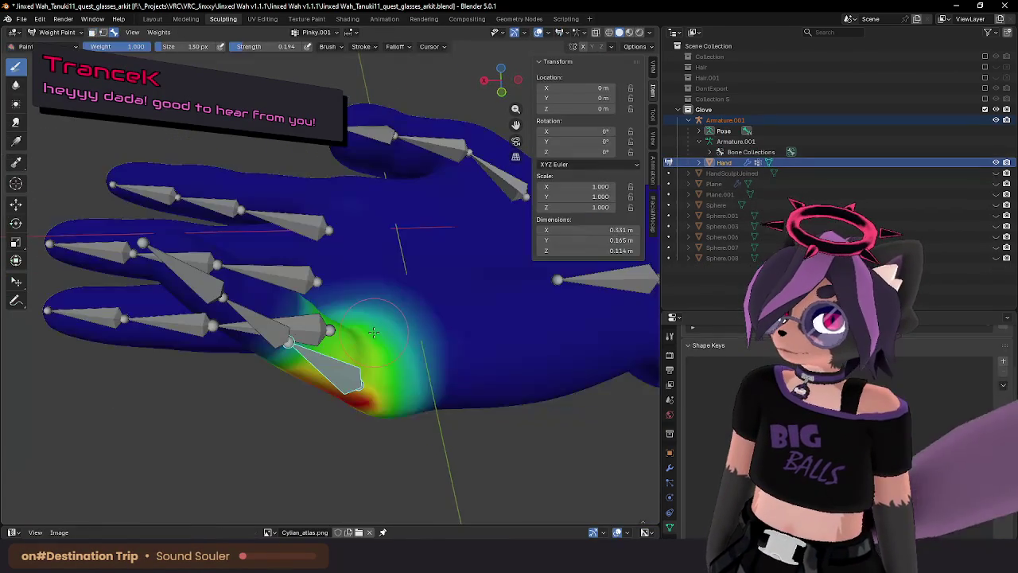
key("Tab")
mouse_move(295, 368)
middle_mouse_down()
mouse_move(351, 299)
mouse_move(296, 326)
middle_mouse_up()
left_click(307, 362)
key("g")
left_click(311, 358)
key("Tab")
key("Tab")
left_click(296, 326)
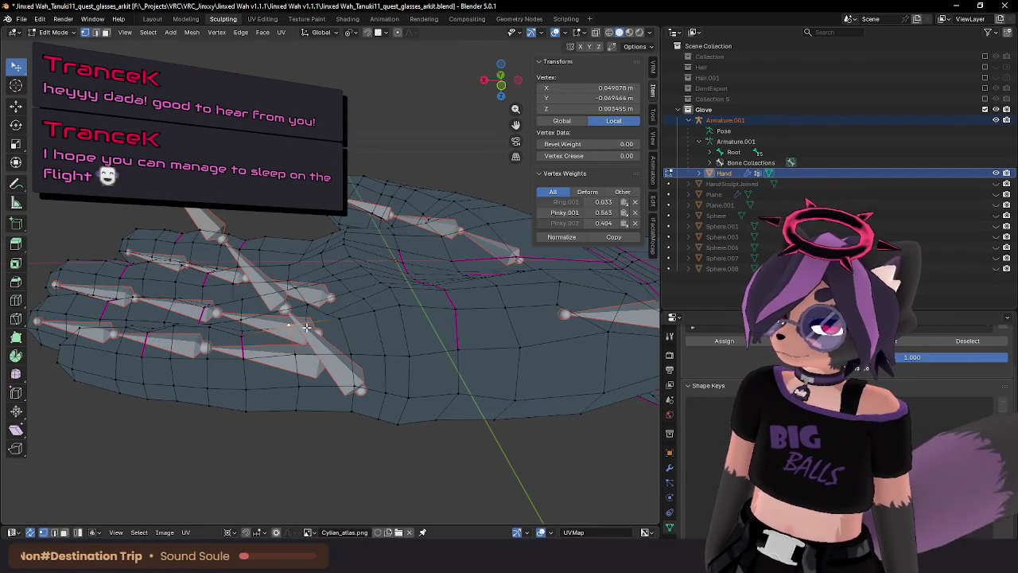
Finish the vertex slide and rotate the Pinky.002 bone 59° to bend the pinky down.
left_click(313, 327)
key("Tab")
mouse_move(313, 326)
middle_mouse_down()
mouse_move(366, 280)
mouse_move(420, 262)
mouse_move(478, 225)
mouse_move(186, 218)
mouse_move(409, 341)
mouse_move(246, 345)
mouse_move(379, 310)
middle_mouse_up()
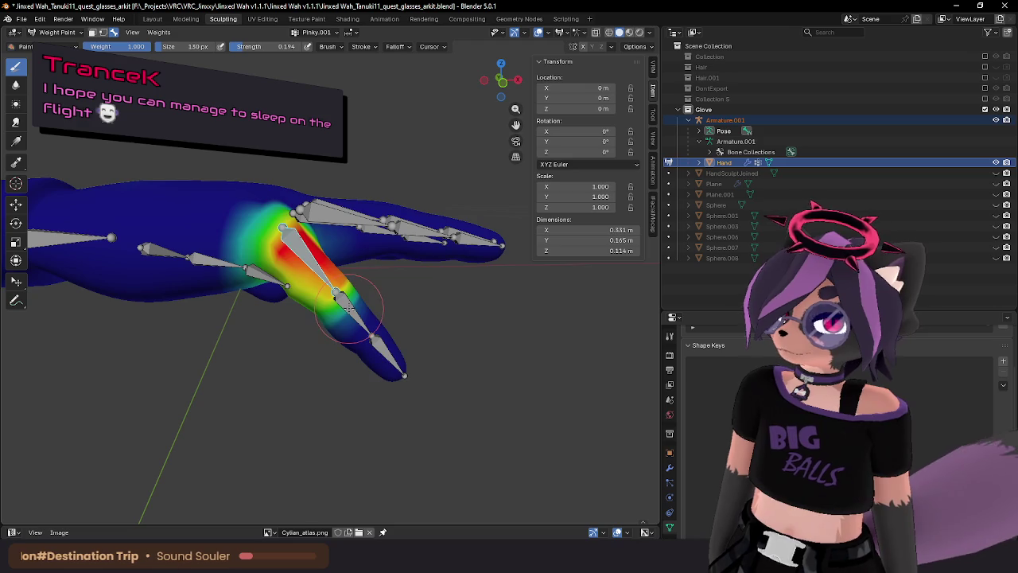
left_click(350, 306, "ctrl")
key("r")
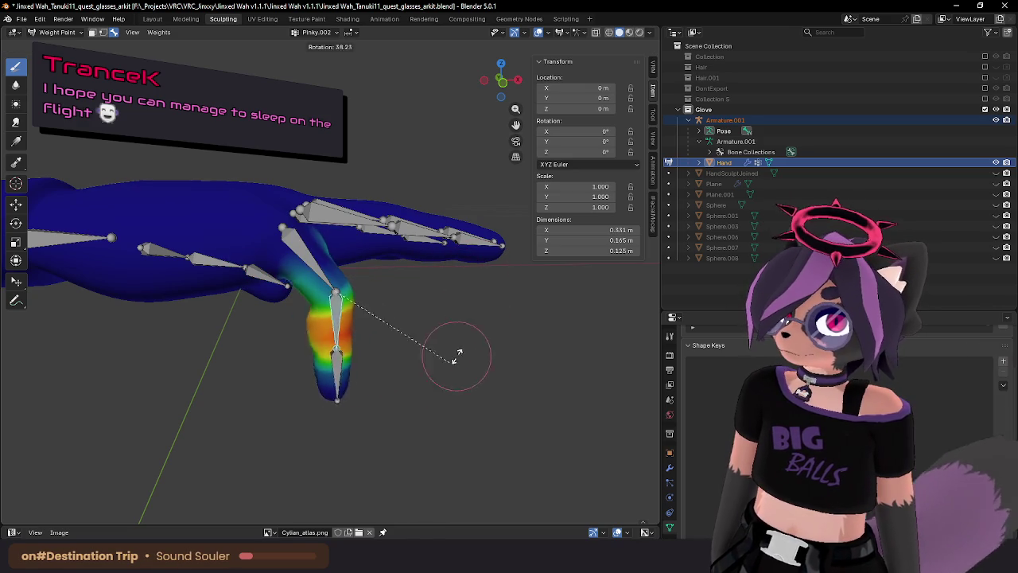
left_click(395, 368)
mouse_move(395, 368)
middle_mouse_down()
mouse_move(242, 243)
mouse_move(285, 250)
middle_mouse_up()
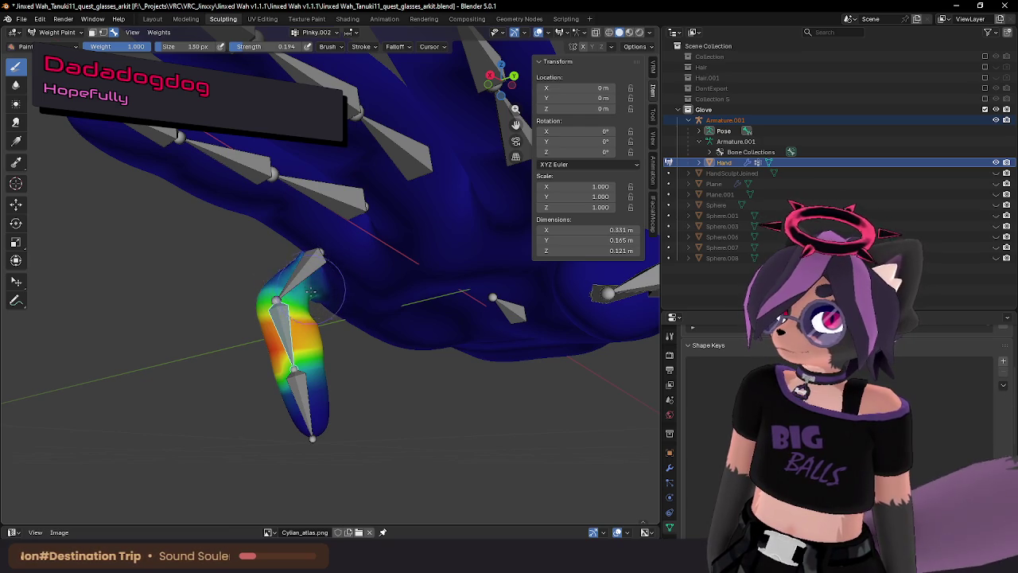
Orbit and zoom around the bent pinky, then enlarge the weight brush to 266 px.
mouse_move(302, 298)
middle_mouse_down()
mouse_move(348, 295)
mouse_move(292, 255)
mouse_move(286, 271)
mouse_move(314, 293)
mouse_move(466, 295)
mouse_move(488, 239)
mouse_move(504, 235)
middle_mouse_up()
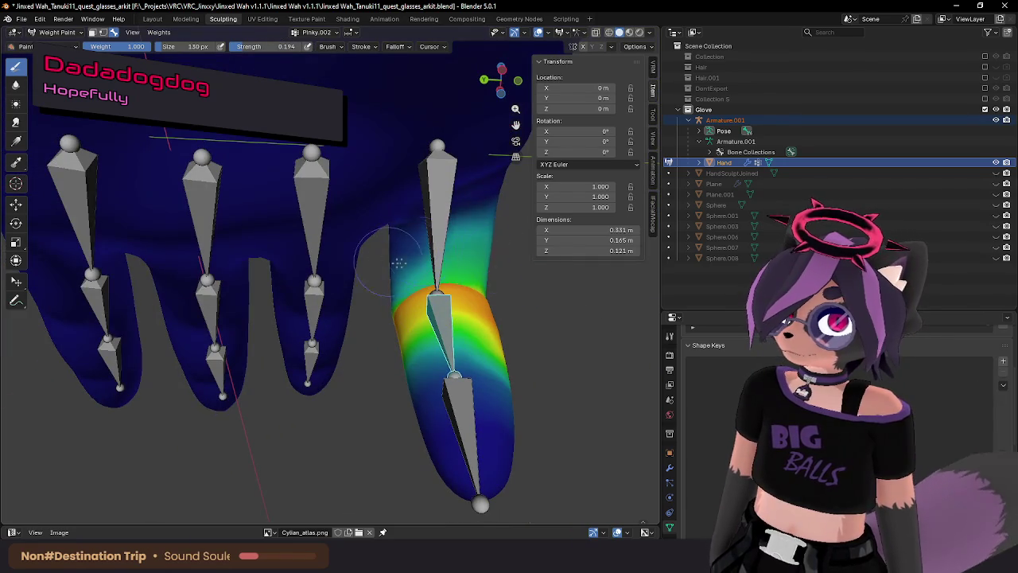
scroll(466, 258, "down", 2)
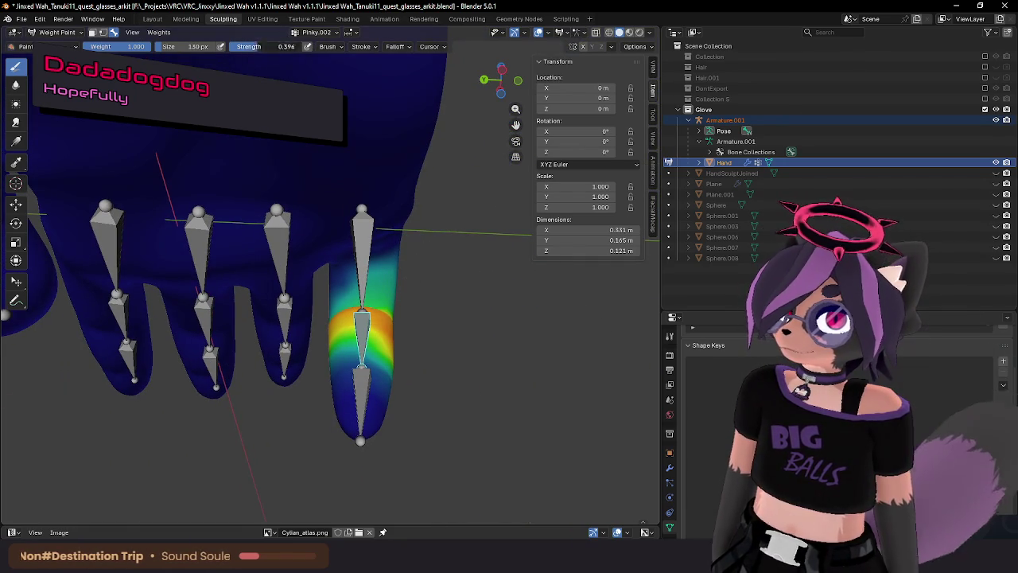
mouse_move(334, 278)
middle_mouse_down()
mouse_move(408, 289)
mouse_move(407, 275)
mouse_move(399, 301)
mouse_move(319, 323)
middle_mouse_up()
key("f")
left_click(334, 328)
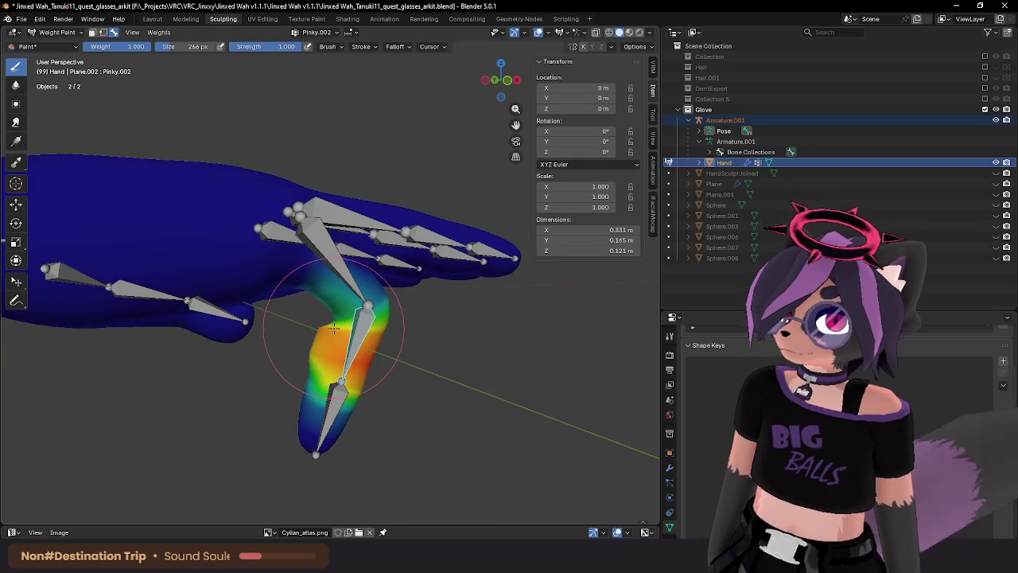
Set the weight brush to strength 0.297 and size 150 px.
key("shift+f")
left_click(340, 317)
middle_click_drag(341, 317, 318, 334)
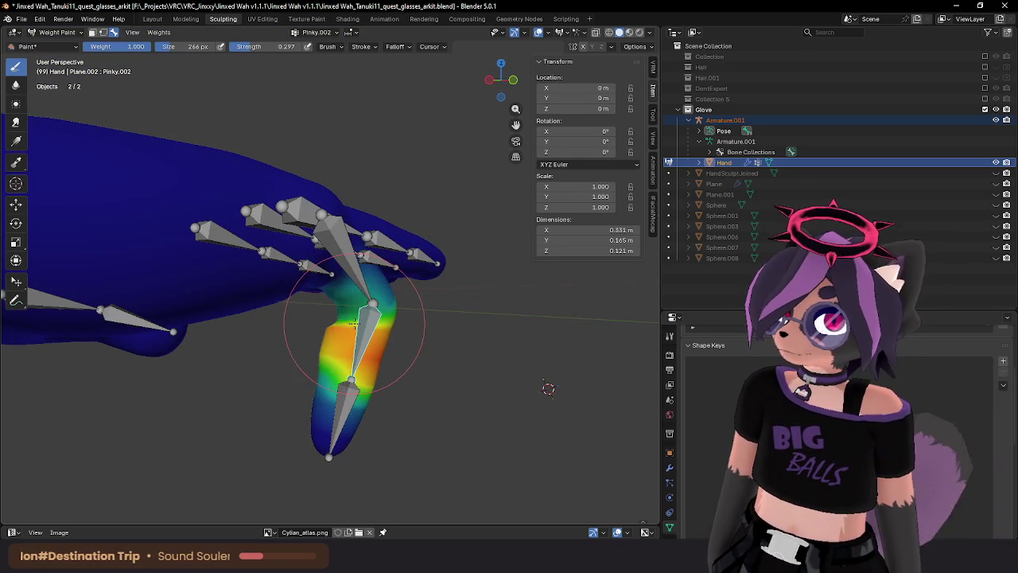
key("f")
left_click(344, 326)
middle_click_drag(343, 326, 344, 336)
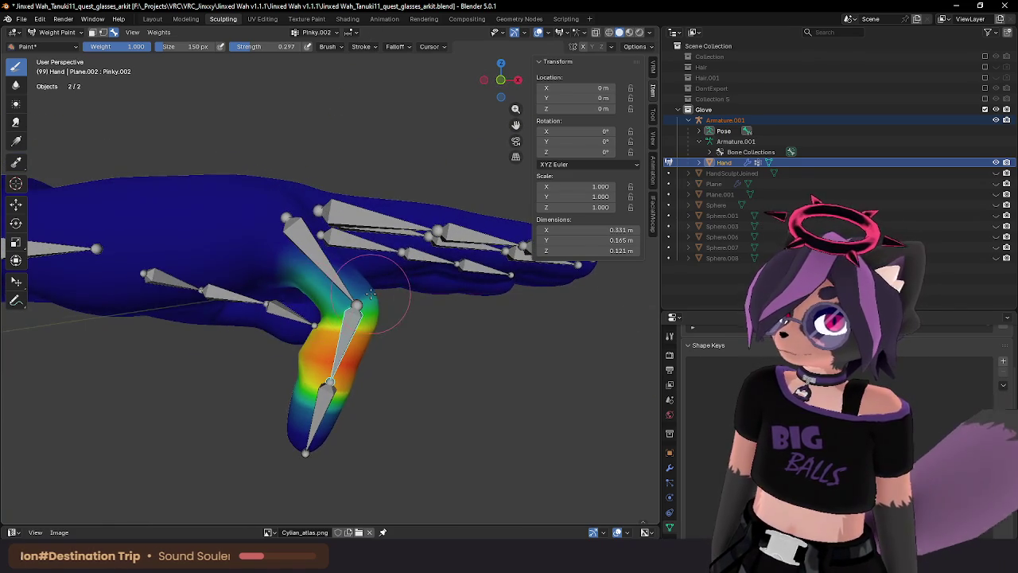
Curl the Pinky.003 fingertip bone 79.5° and make Pinky.002 active.
left_click(317, 410, "ctrl")
key("r")
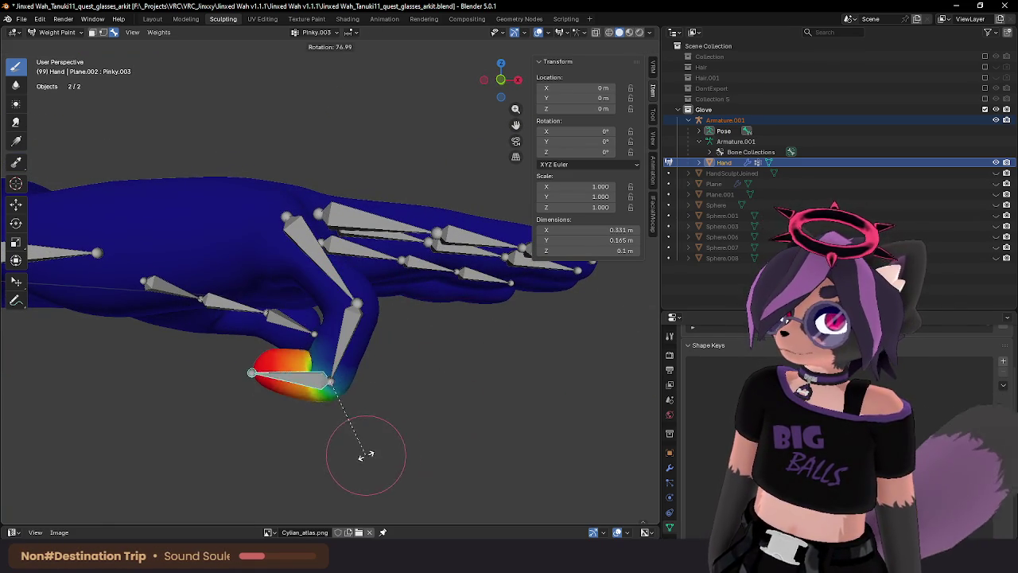
right_click(373, 448)
key("r")
left_click(358, 421)
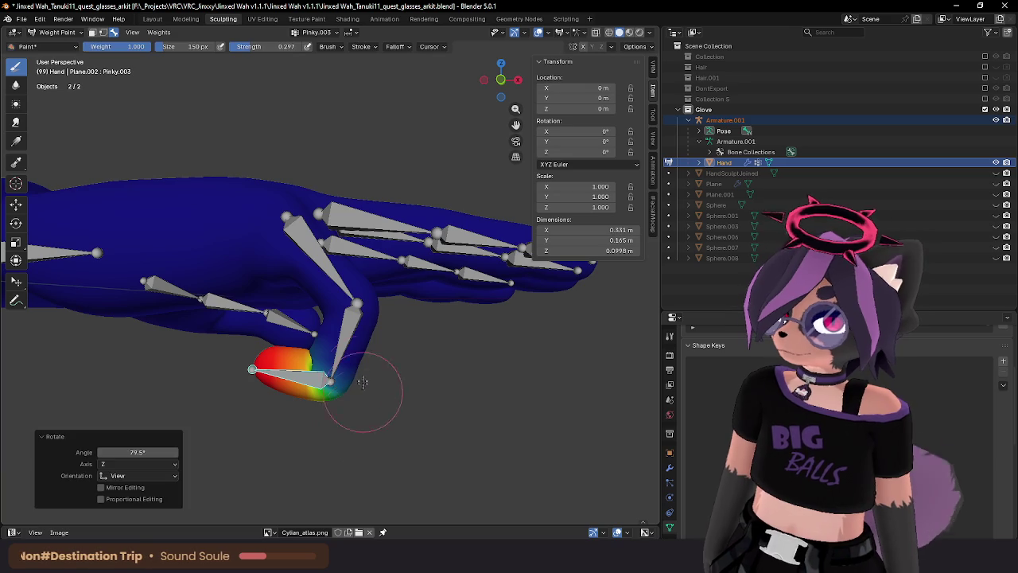
left_click(352, 339, "ctrl")
mouse_move(348, 332)
middle_mouse_down()
mouse_move(360, 330)
mouse_move(334, 337)
mouse_move(362, 327)
middle_mouse_up()
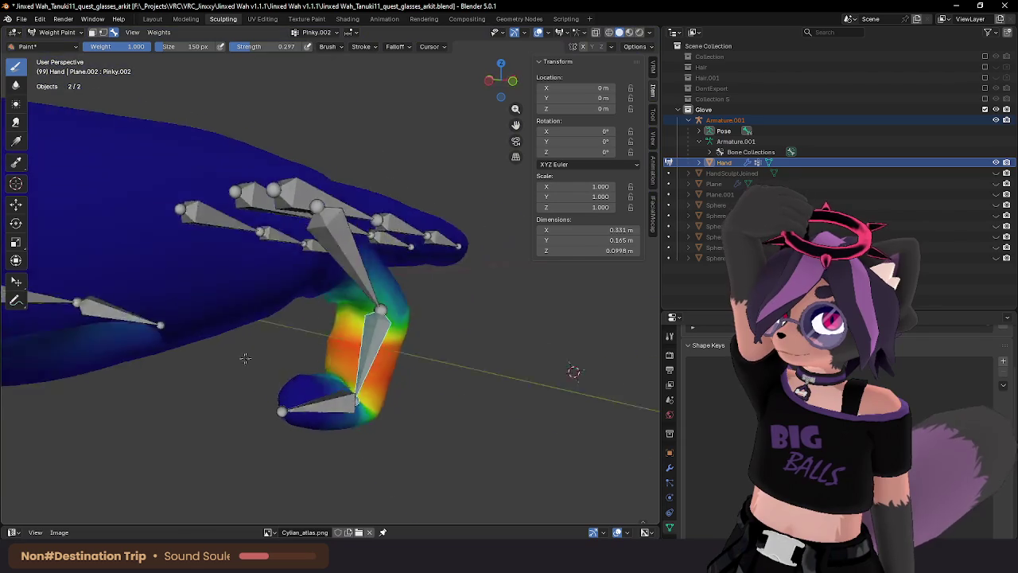
Try rotating the Pinky.002 bone, then undo that rotation.
key("r")
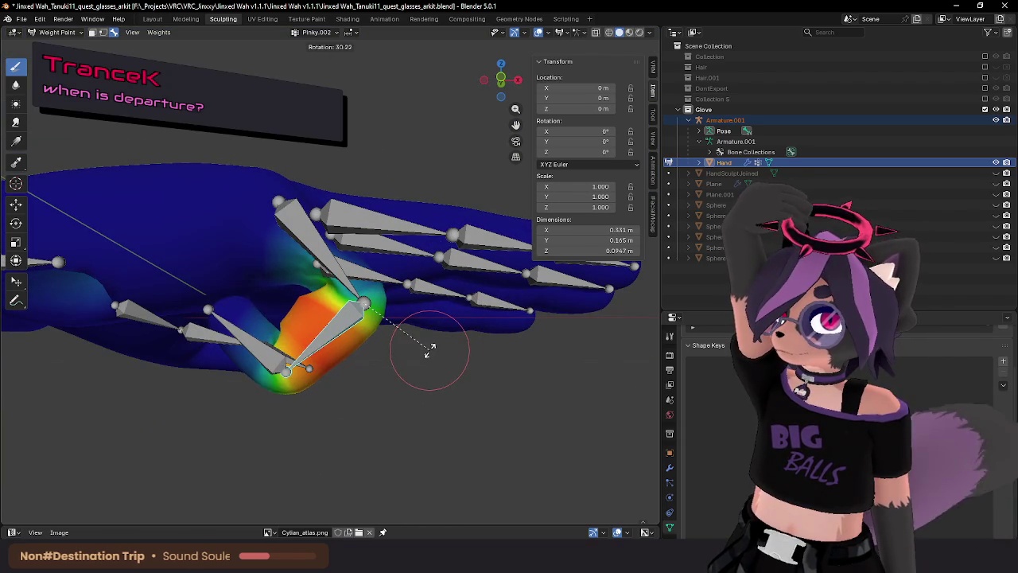
left_click(426, 347)
mouse_move(416, 345)
middle_mouse_down()
mouse_move(372, 288)
mouse_move(330, 274)
mouse_move(454, 241)
mouse_move(356, 295)
mouse_move(388, 312)
middle_mouse_up()
key("ctrl+z")
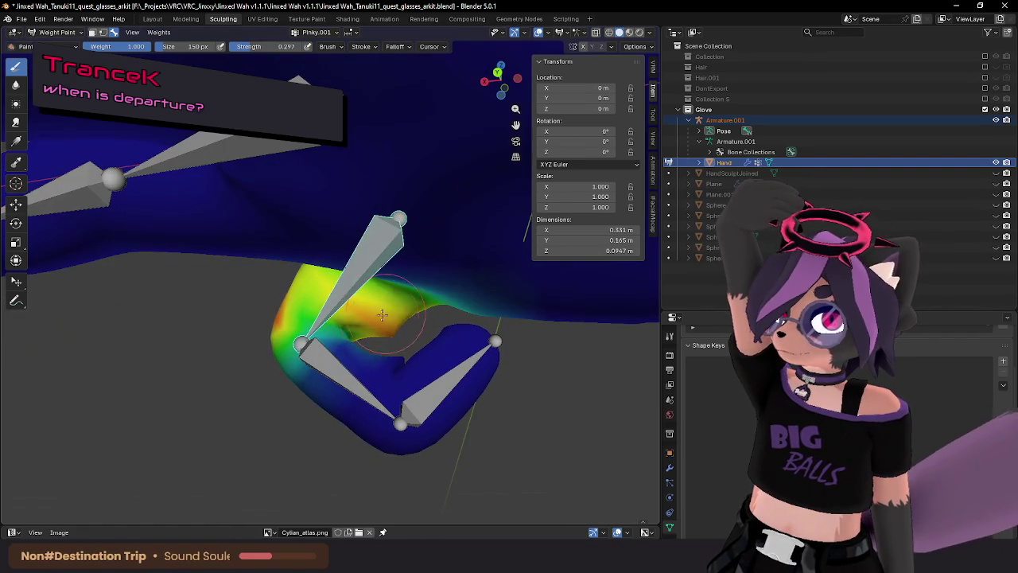
Inspect the Pinky.002, Pinky.001 and Pinky.003 weights around the bent pinky.
left_click(340, 375, "ctrl")
mouse_move(339, 374)
middle_mouse_down()
mouse_move(378, 338)
mouse_move(347, 364)
mouse_move(374, 334)
mouse_move(381, 302)
mouse_move(361, 226)
mouse_move(336, 268)
middle_mouse_up()
left_click(354, 360, "ctrl")
scroll(392, 319, "up", 2)
left_click(393, 318, "ctrl")
left_click(361, 227, "ctrl")
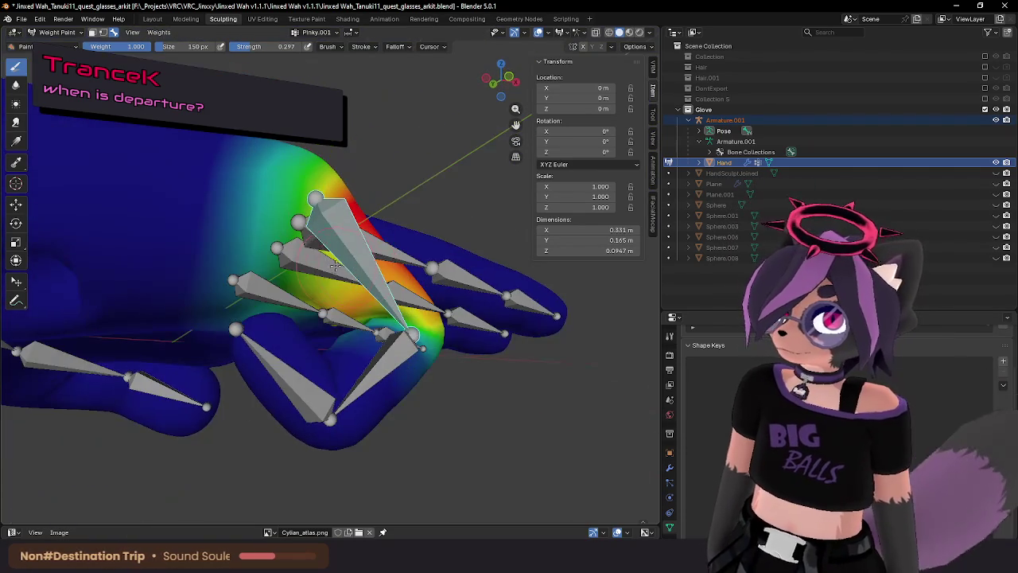
left_click(320, 375, "ctrl")
middle_click_drag(320, 374, 342, 406)
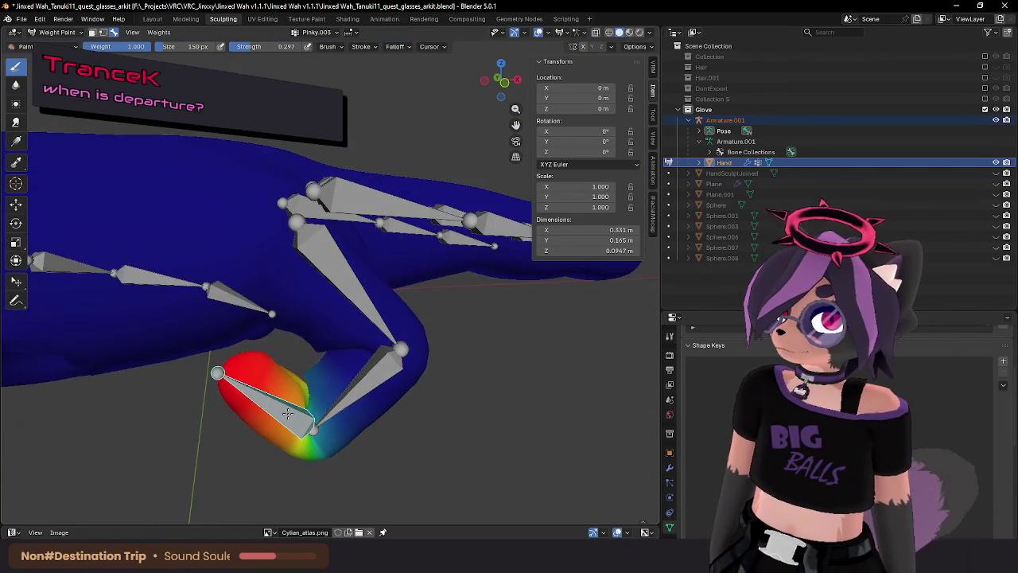
Compare Pinky.002 and Pinky.003 weights while orbiting around the fingertips.
left_click(355, 391, "ctrl")
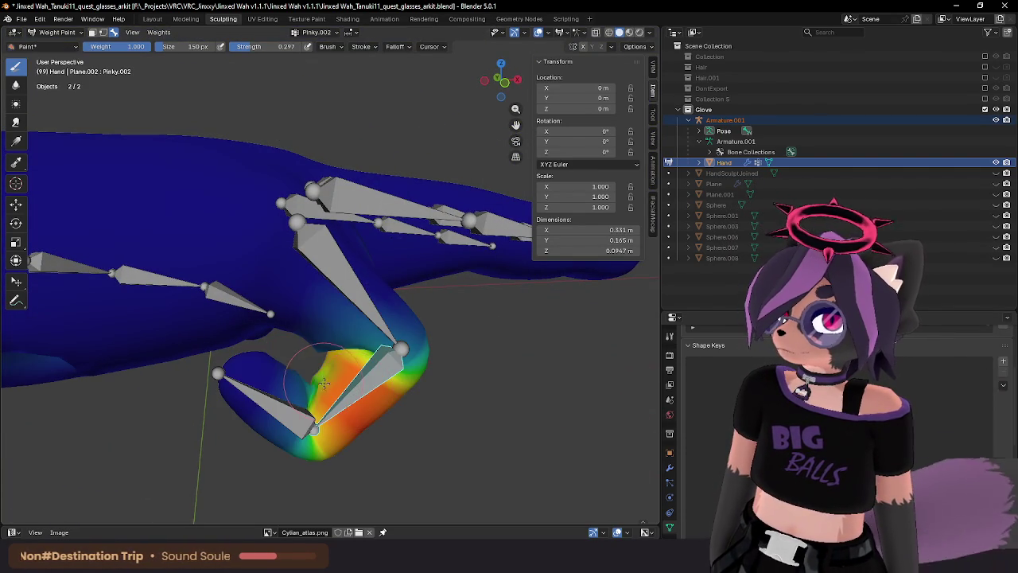
left_click(282, 371, "ctrl")
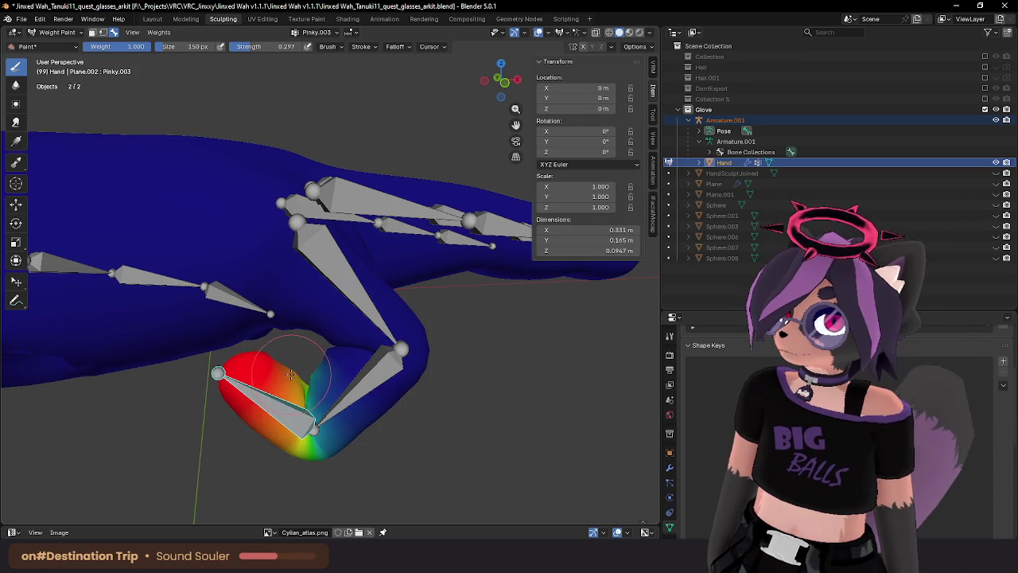
middle_click_drag(295, 376, 204, 223)
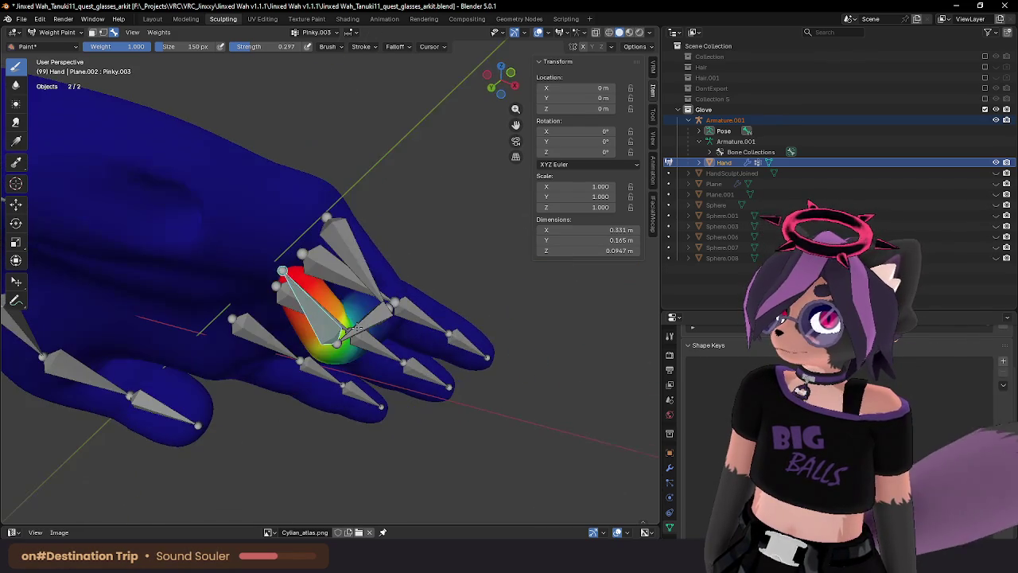
middle_click_drag(203, 207, 387, 232)
mouse_move(326, 225)
middle_mouse_down()
mouse_move(408, 217)
mouse_move(386, 228)
mouse_move(402, 239)
mouse_move(417, 186)
mouse_move(393, 470)
mouse_move(408, 159)
middle_mouse_up()
scroll(372, 228, "up", 2)
key("Tab")
key("Tab")
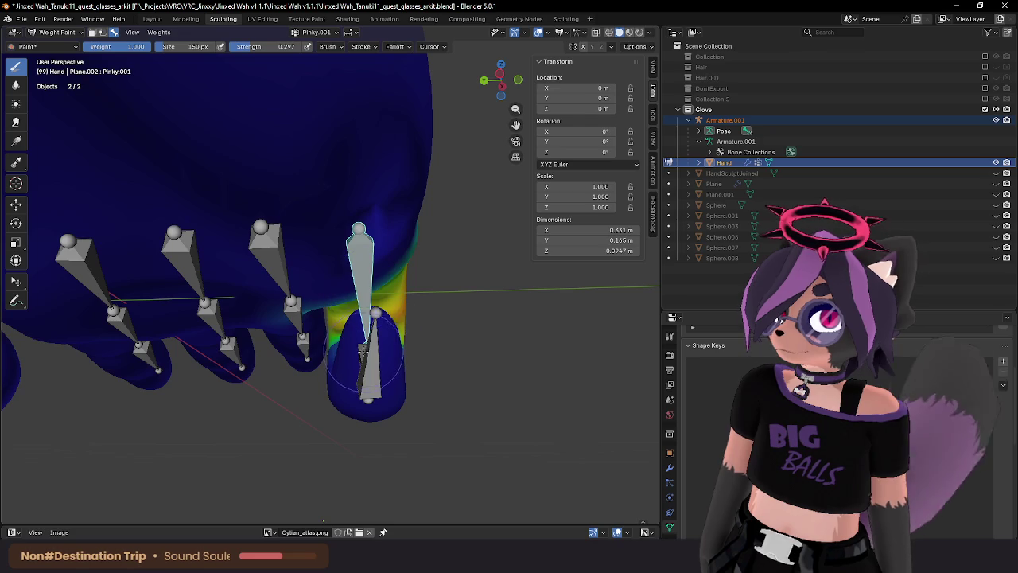
Rotate the Pinky.001 base bone -20° to bend the pinky.
left_click(364, 354, "ctrl")
mouse_move(381, 227)
middle_mouse_down()
mouse_move(307, 228)
mouse_move(273, 263)
mouse_move(332, 256)
middle_mouse_up()
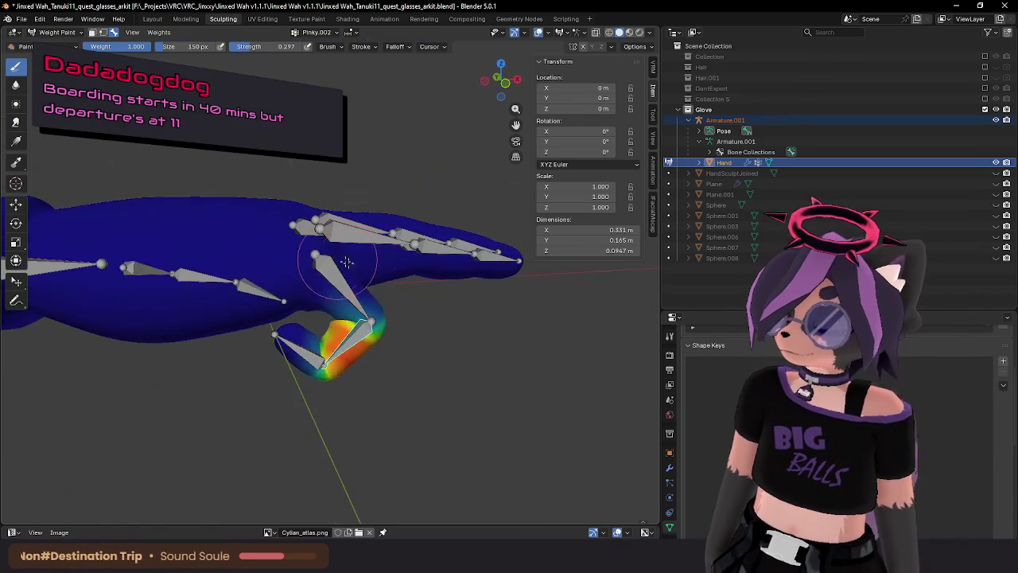
left_click(346, 284, "ctrl")
key("r")
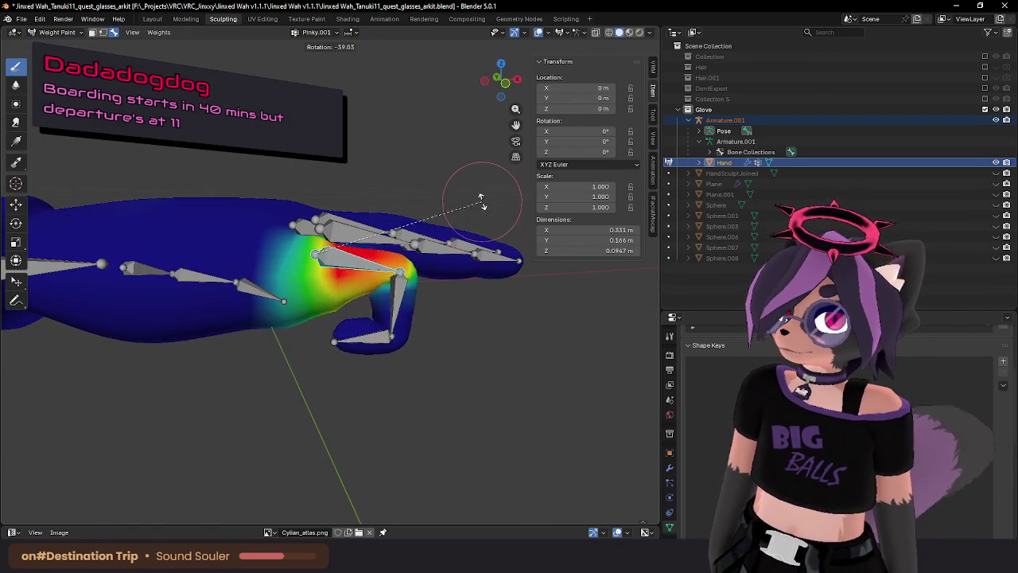
left_click(460, 259)
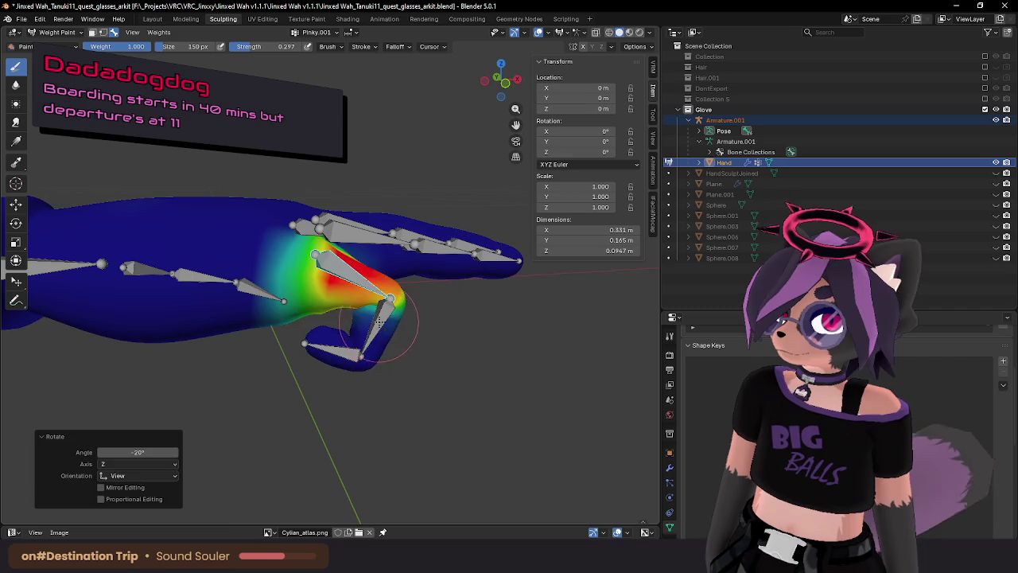
Rotate Pinky.002, then bend Pinky.001 a further 43°.
left_click(380, 321, "ctrl")
key("r")
left_click(462, 296)
left_click(350, 277, "ctrl")
key("r")
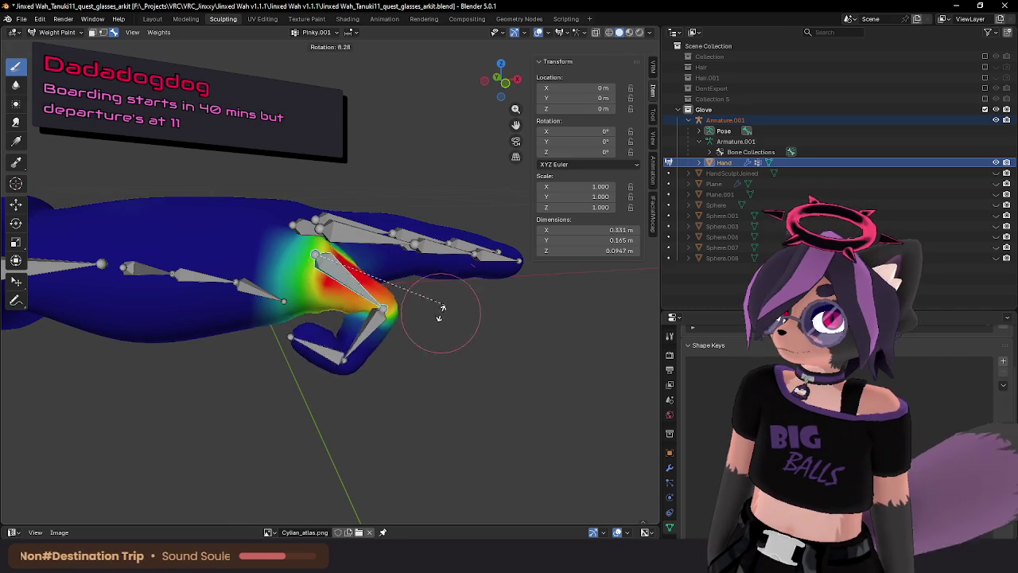
left_click(385, 359)
Rotate the Pinky.002 bone 13.5° and zoom out to view the whole hand.
left_click(320, 343, "ctrl")
mouse_move(320, 344)
middle_mouse_down()
mouse_move(406, 343)
mouse_move(407, 317)
mouse_move(284, 319)
middle_mouse_up()
key("r")
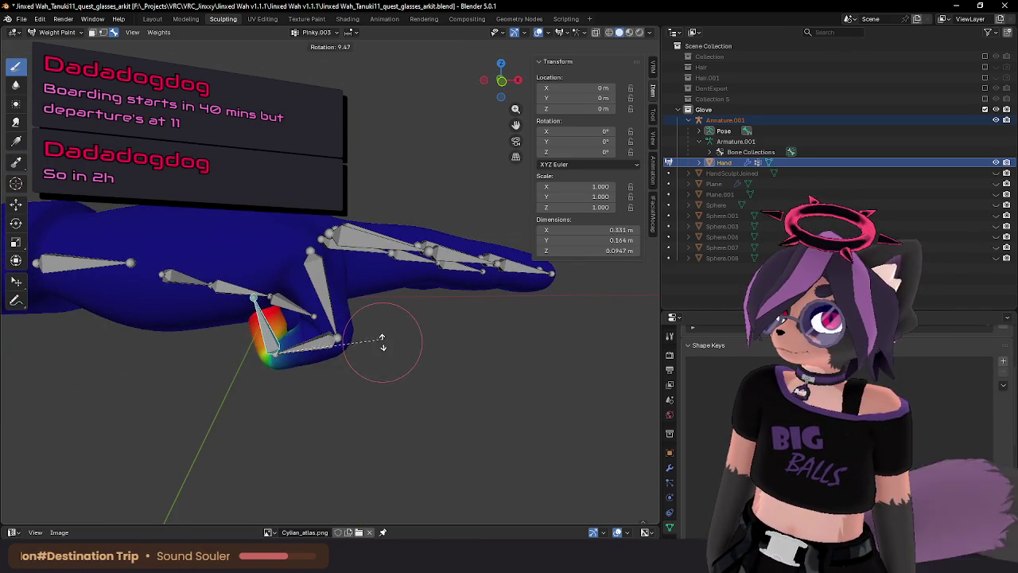
left_click(382, 340)
mouse_move(381, 340)
middle_mouse_down()
mouse_move(423, 335)
mouse_move(371, 348)
middle_mouse_up()
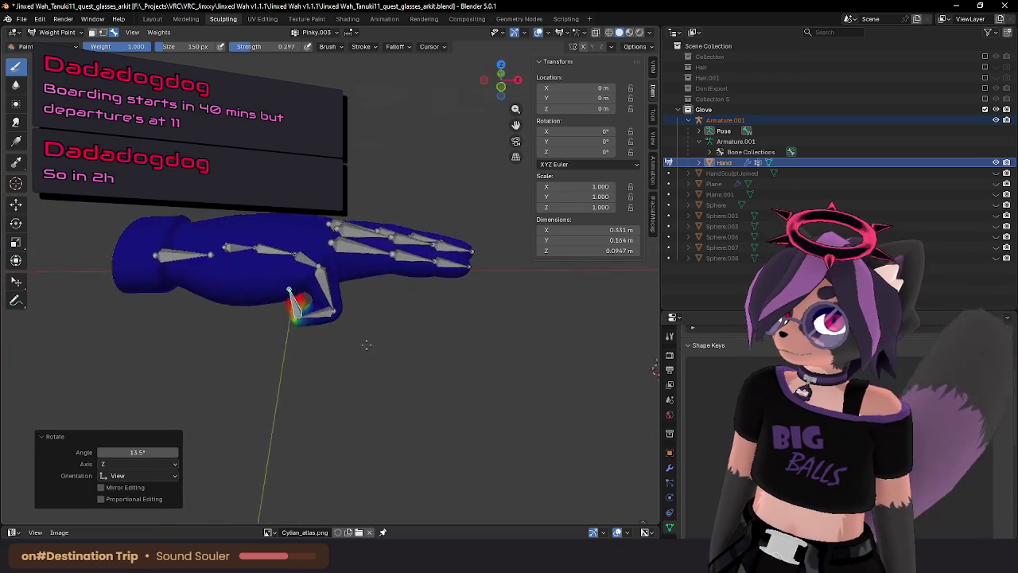
scroll(371, 318, "up", 3)
scroll(342, 298, "up", 3)
Undo the last two pose changes and set the weight brush to 98 px.
key("ctrl+z")
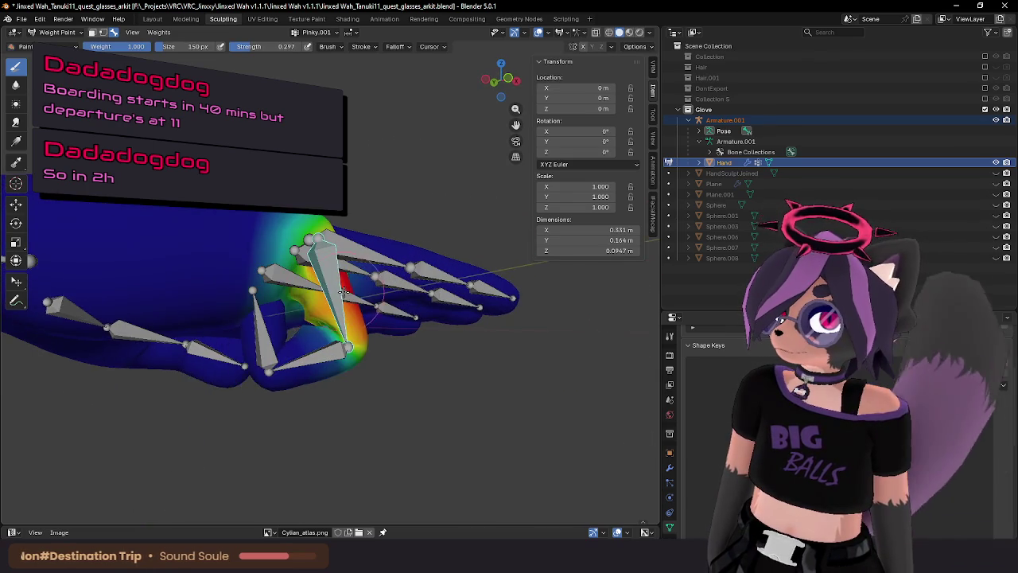
key("ctrl+z")
key("f")
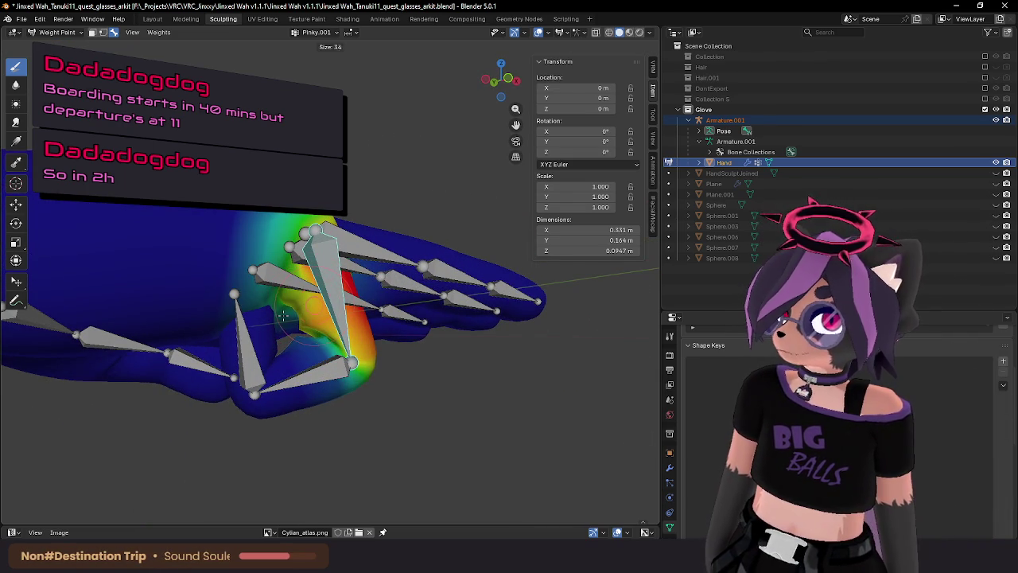
left_click(292, 314)
mouse_move(292, 314)
middle_mouse_down()
mouse_move(307, 255)
mouse_move(395, 316)
middle_mouse_up()
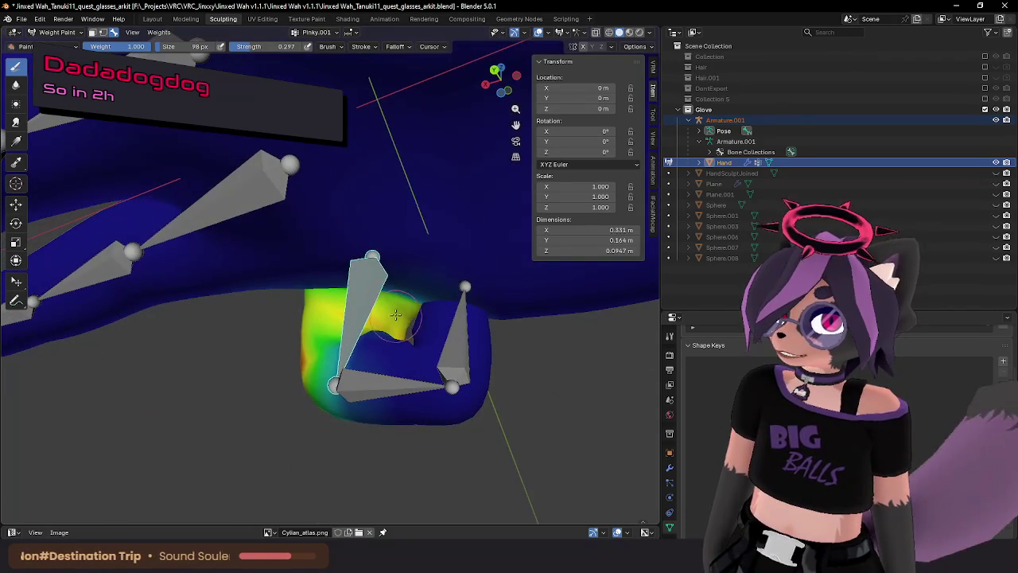
Orbit around the curled pinky, lower weight brush strength to 0.194, and switch to Blur.
mouse_move(396, 325)
middle_mouse_down()
mouse_move(334, 292)
mouse_move(340, 340)
middle_mouse_up()
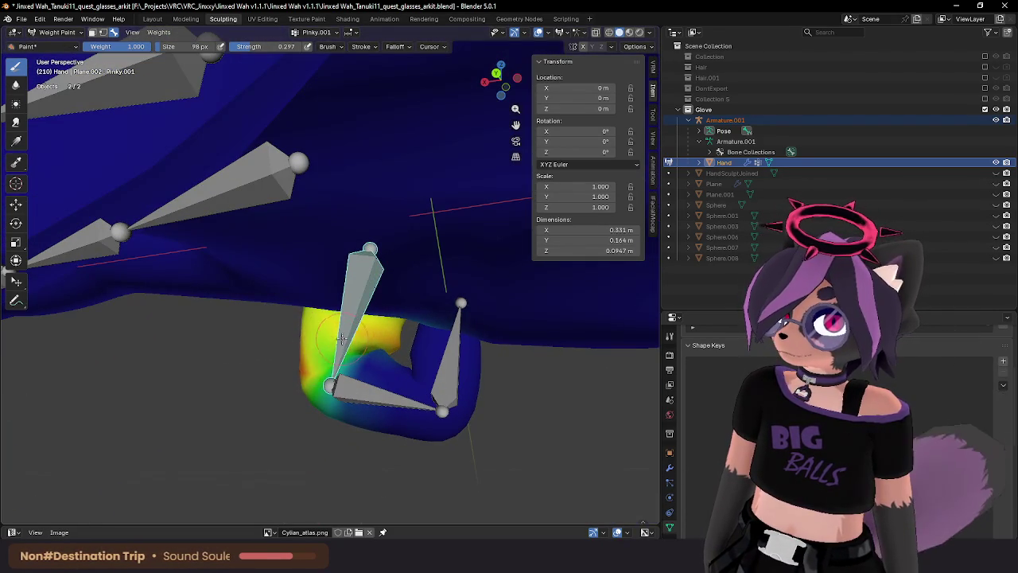
mouse_move(347, 342)
middle_mouse_down()
mouse_move(377, 365)
mouse_move(419, 478)
mouse_move(267, 382)
mouse_move(333, 338)
middle_mouse_up()
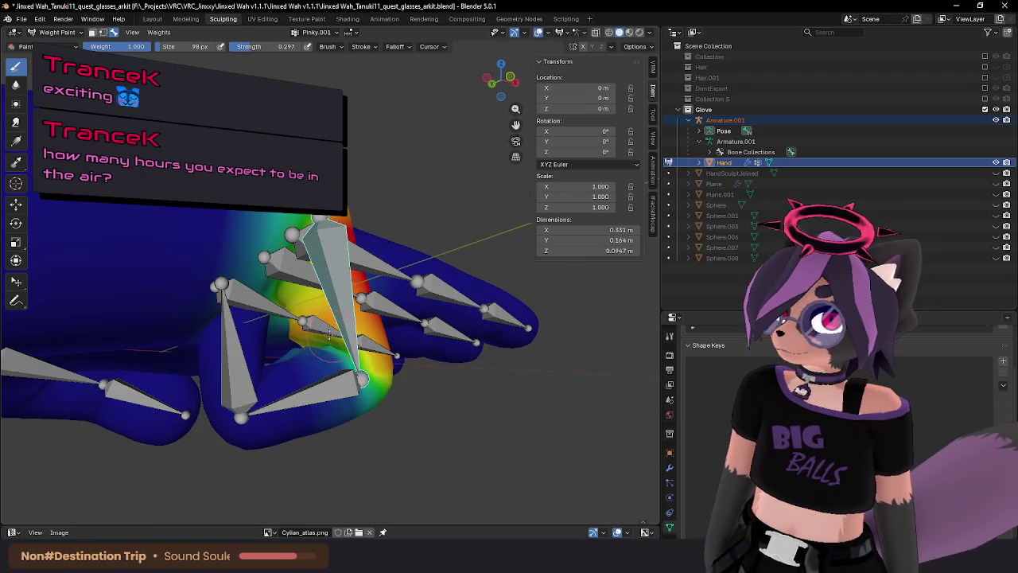
middle_click_drag(287, 294, 306, 317)
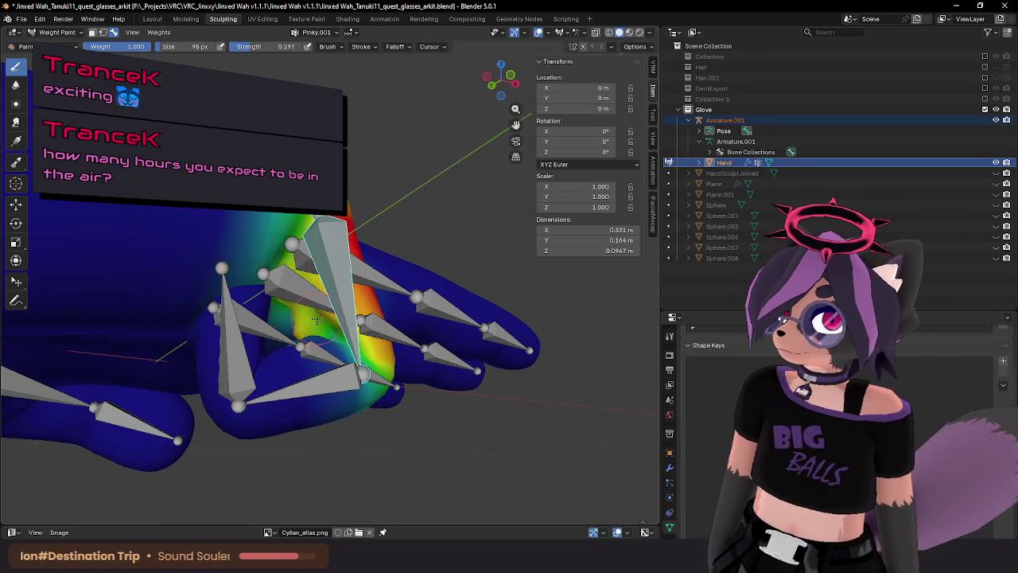
left_click(304, 331)
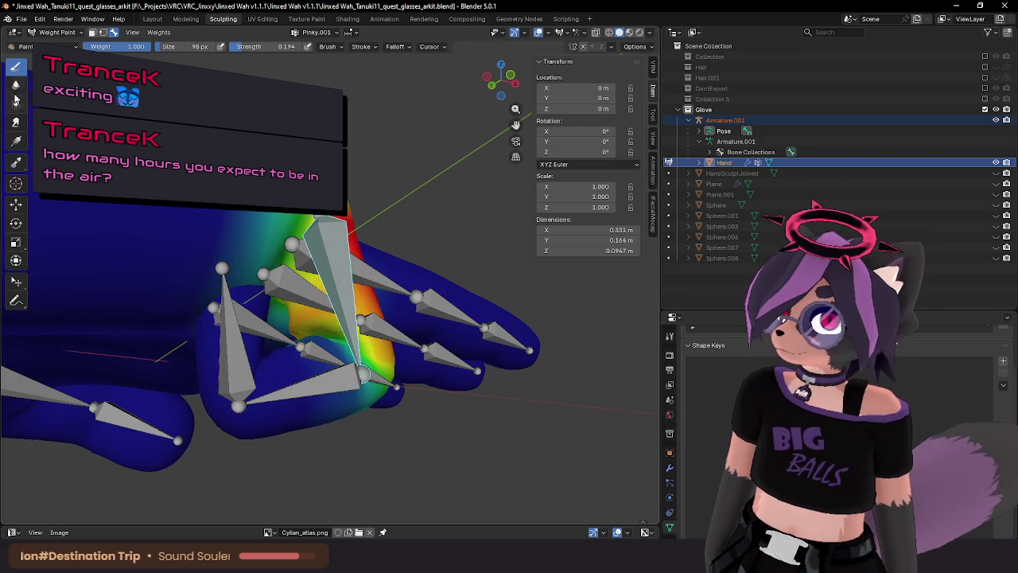
key("shift+f")
left_click(286, 322)
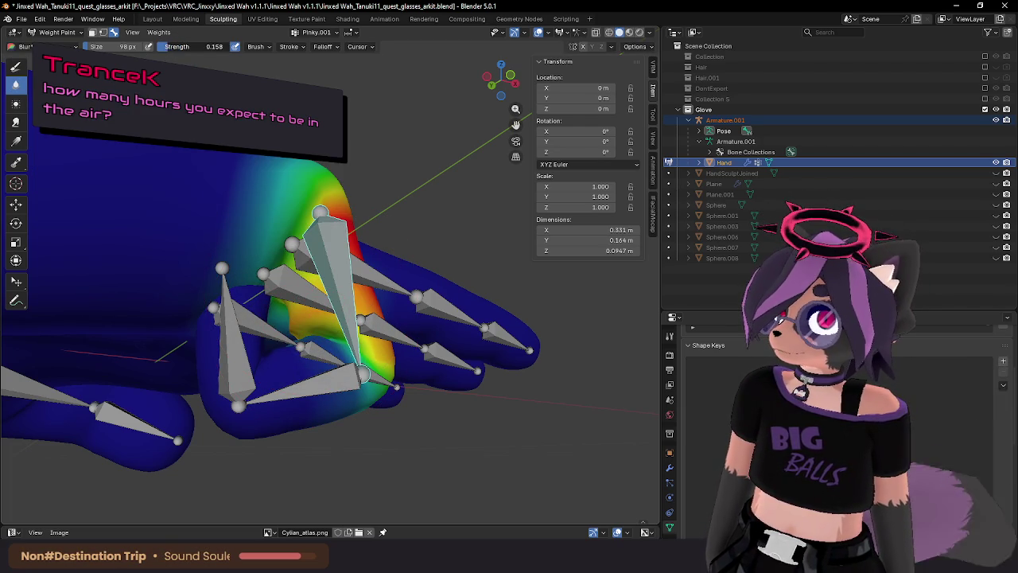
Inspect the Pinky.002, Pinky.001 and Pinky.003 weights on the curled finger.
middle_click_drag(310, 238, 322, 350)
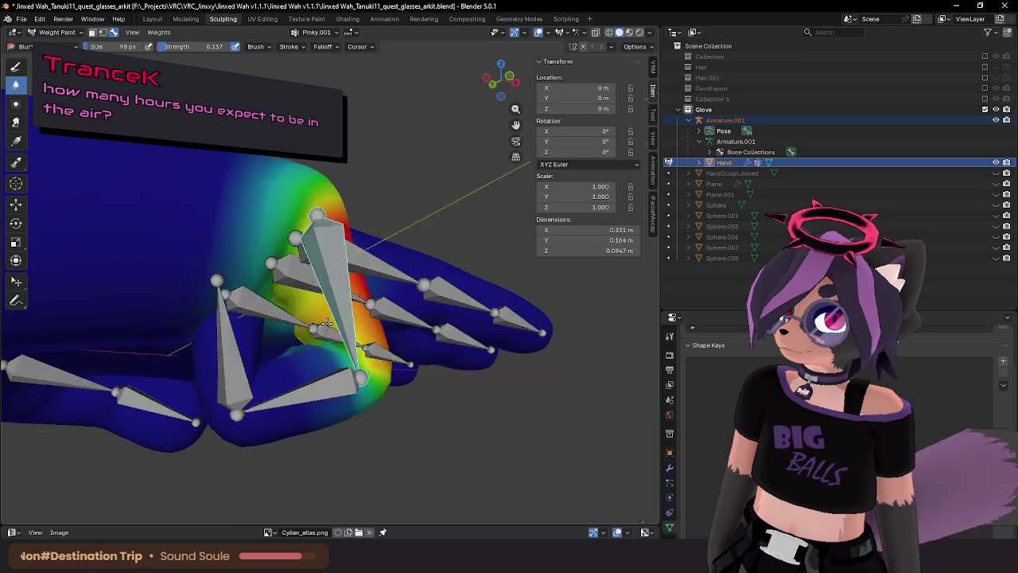
left_click(320, 394, "ctrl")
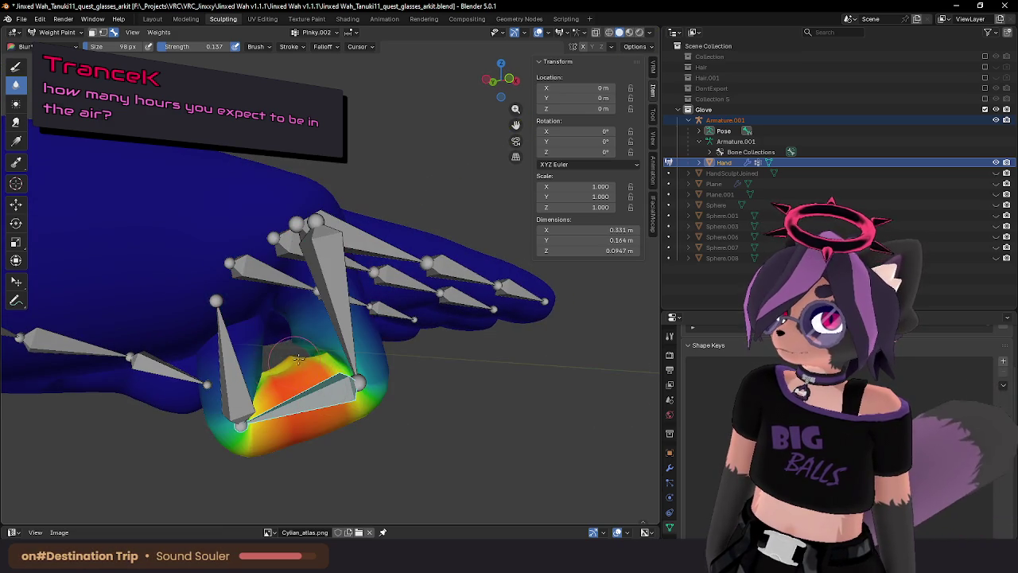
left_click(338, 338, "ctrl")
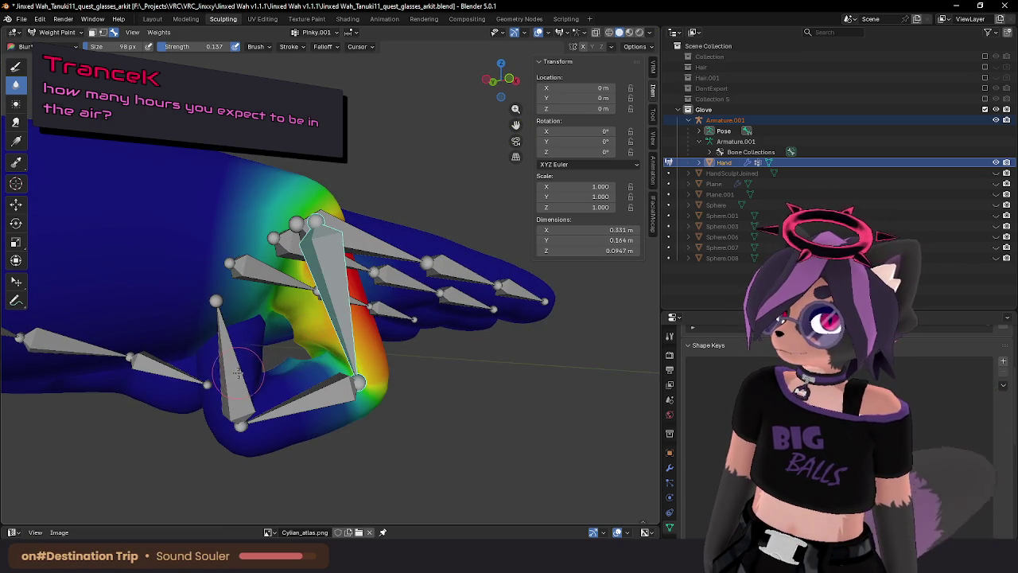
middle_click_drag(238, 374, 280, 318)
left_click(280, 319, "ctrl")
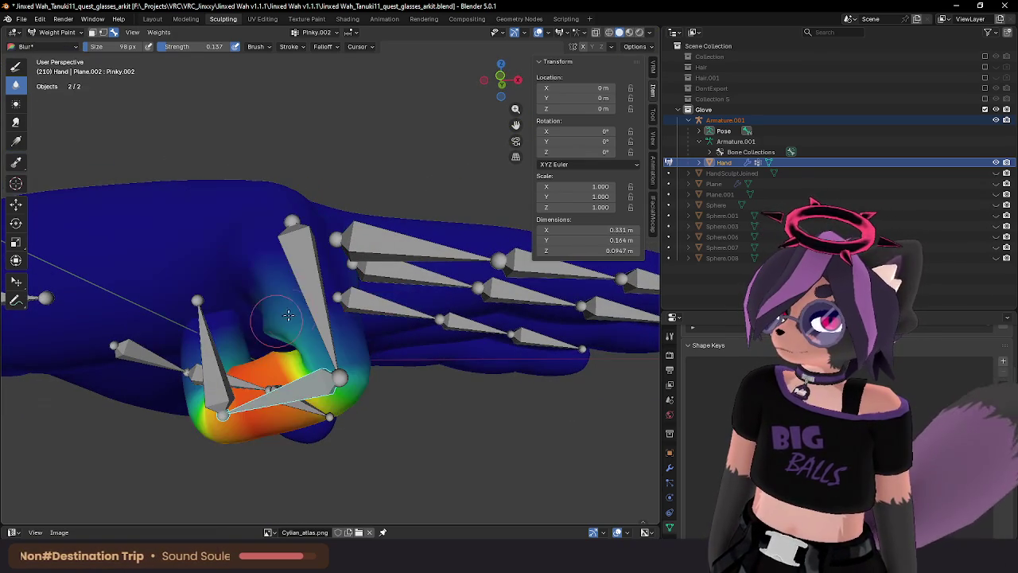
left_click(323, 276, "ctrl")
middle_click_drag(322, 276, 324, 318)
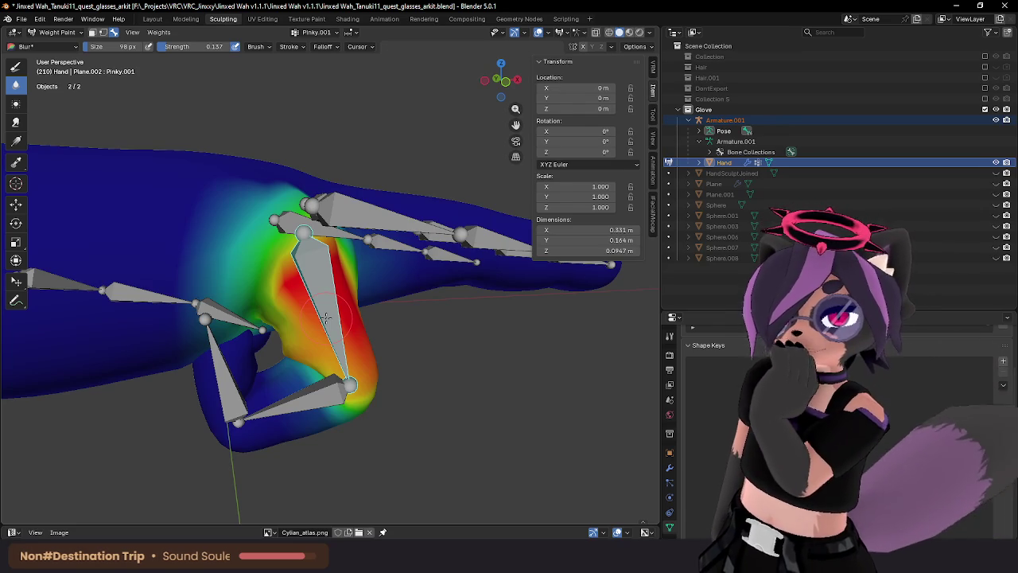
mouse_move(324, 146)
middle_mouse_down()
mouse_move(255, 334)
mouse_move(295, 309)
mouse_move(296, 295)
middle_mouse_up()
left_click(255, 334, "ctrl")
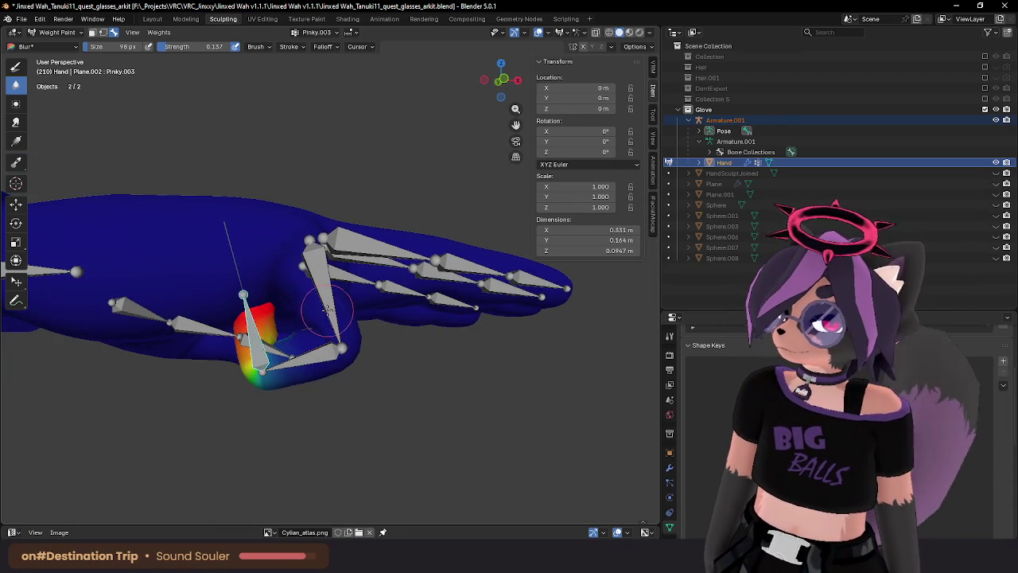
Rotate the Pinky.001 and Pinky.002 bones to test the finger's bending.
left_click(334, 270, "ctrl")
key("r")
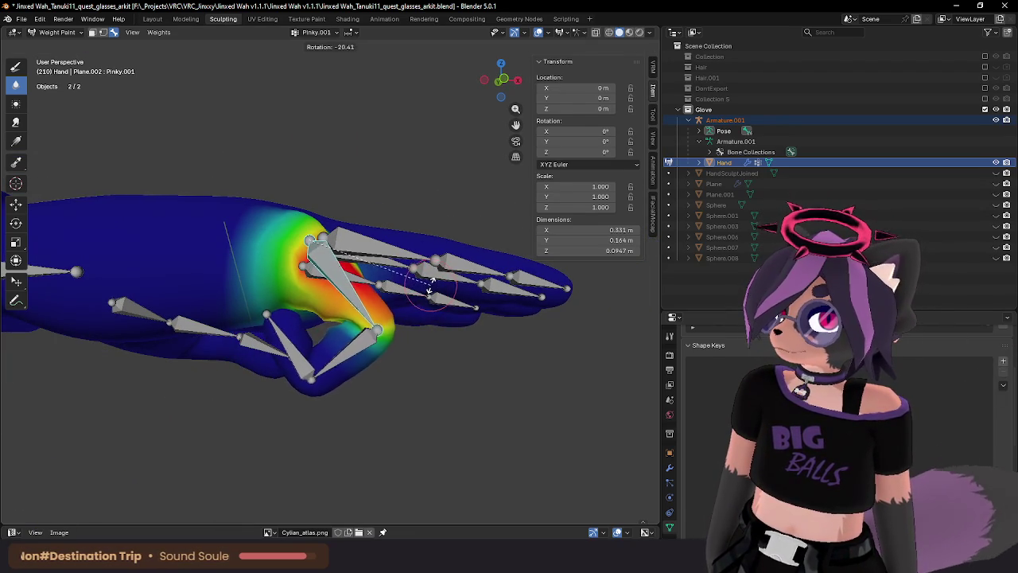
left_click(430, 288)
left_click(380, 338, "ctrl")
key("r")
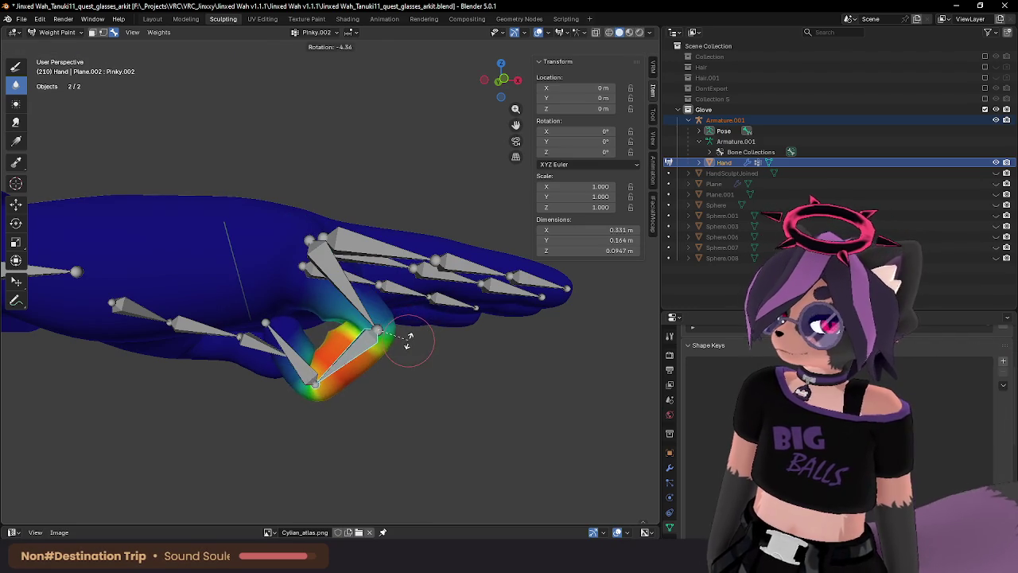
left_click(407, 342)
mouse_move(407, 342)
middle_mouse_down()
mouse_move(364, 307)
mouse_move(340, 315)
mouse_move(311, 364)
middle_mouse_up()
Recheck the Pinky.001, Pinky.003 and Pinky.002 weights, cancelling an accidental bone move.
left_click(364, 307, "ctrl")
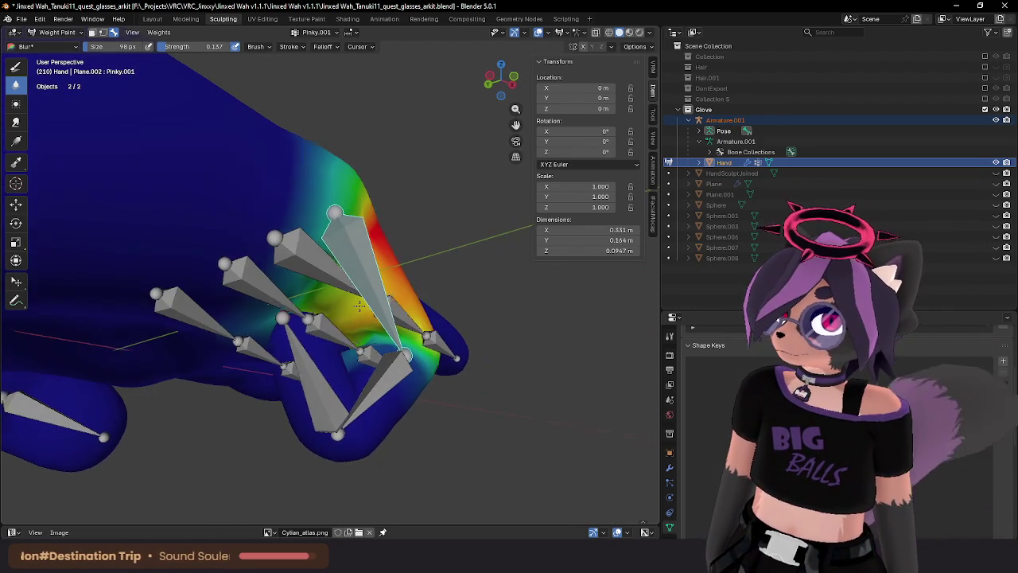
left_click(311, 365, "ctrl")
left_click(380, 380, "ctrl")
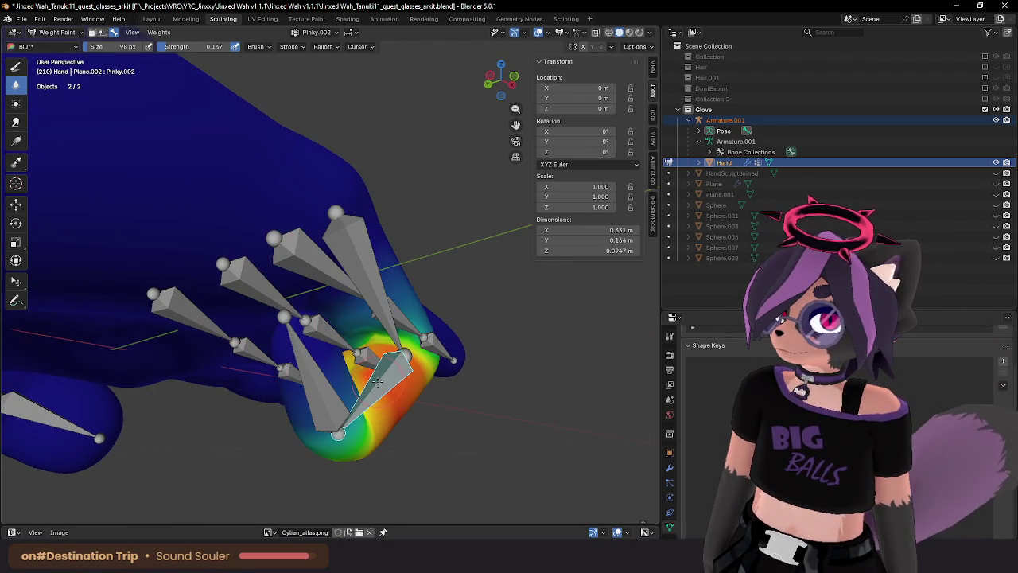
left_click(365, 301, "ctrl")
key("g")
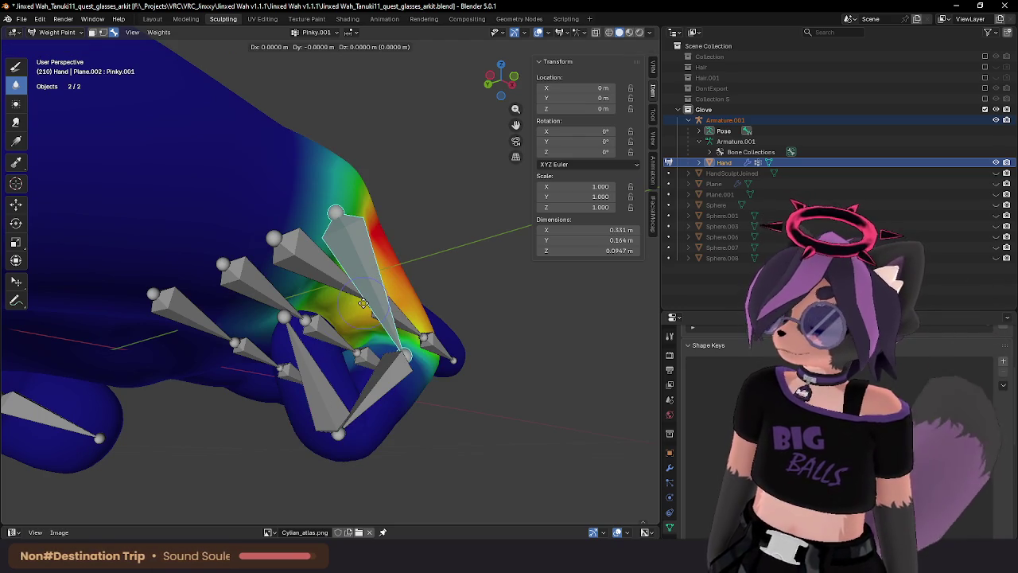
key("Escape")
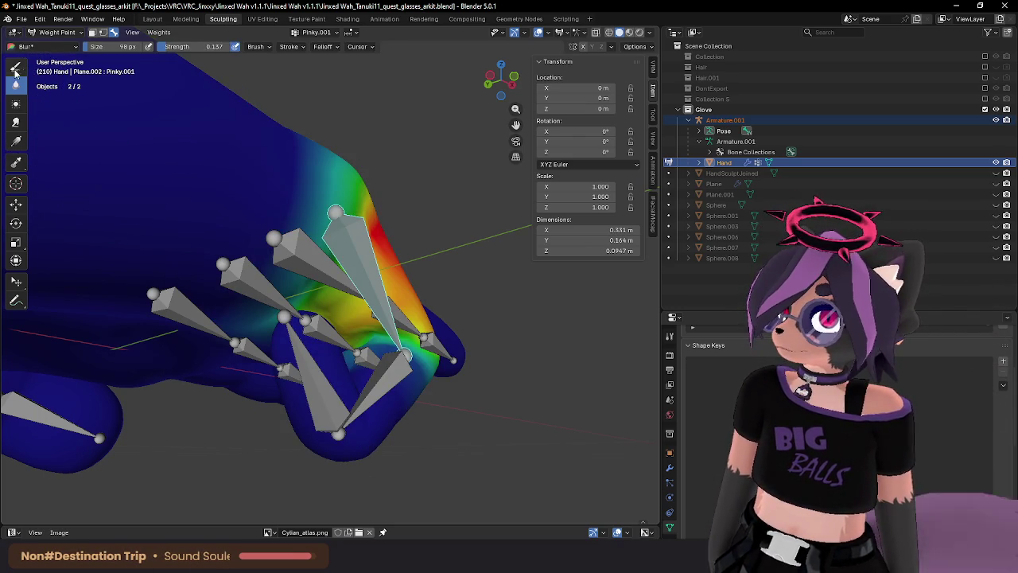
Paint stronger Pinky.002 weight near the pinky joint, then return to Object Mode.
left_click(16, 67)
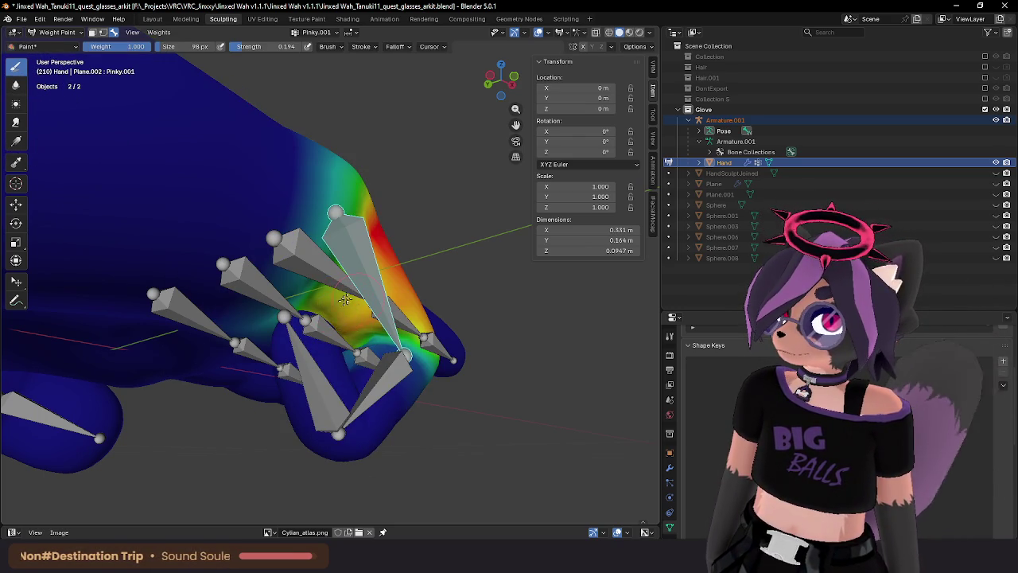
mouse_move(393, 304)
middle_mouse_down()
mouse_move(358, 313)
mouse_move(426, 289)
mouse_move(475, 286)
mouse_move(337, 325)
mouse_move(323, 340)
mouse_move(362, 343)
mouse_move(352, 370)
middle_mouse_up()
scroll(375, 344, "up", 3)
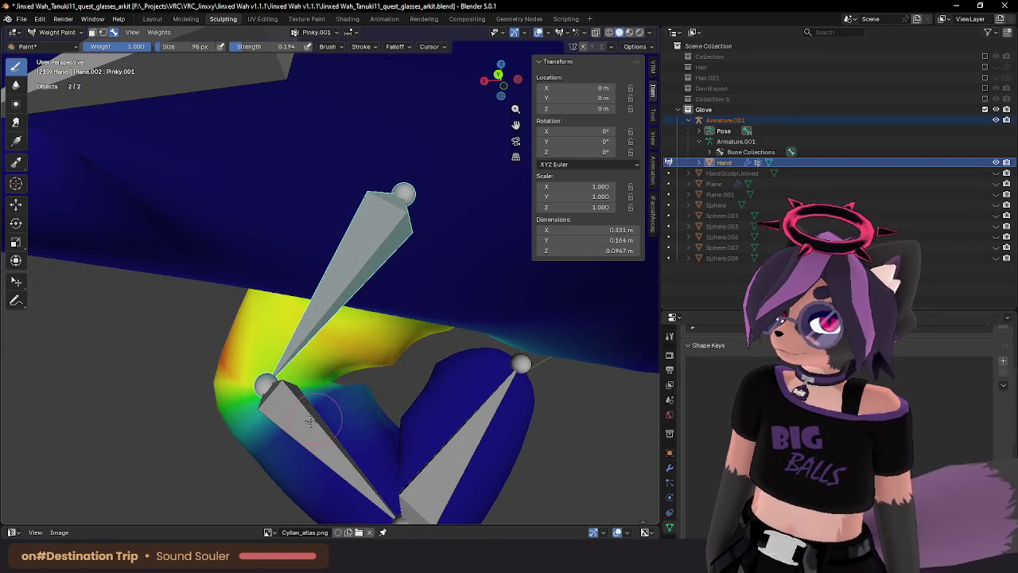
left_click(322, 416, "ctrl")
middle_click_drag(328, 385, 386, 396)
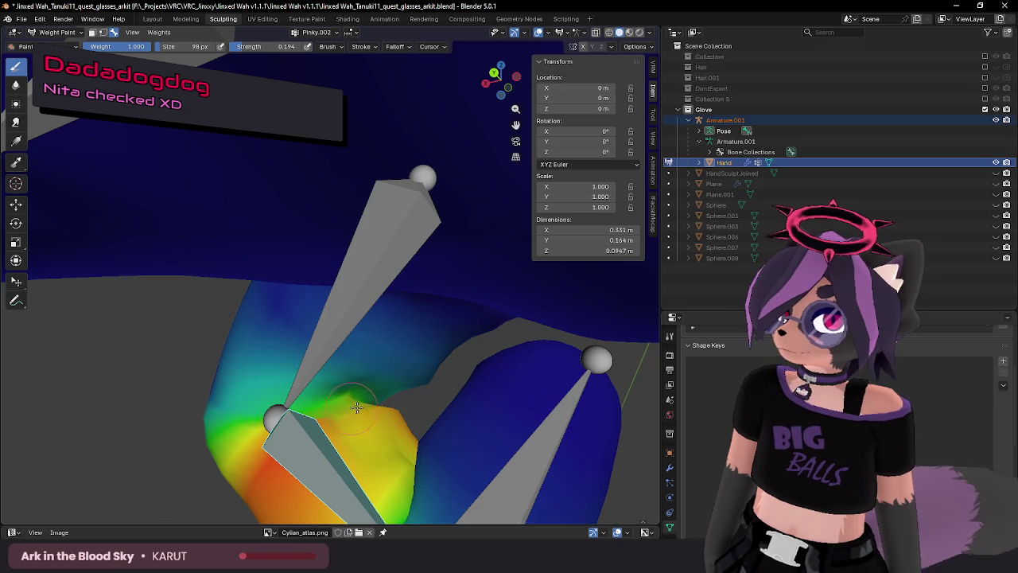
left_click_drag(392, 404, 348, 402)
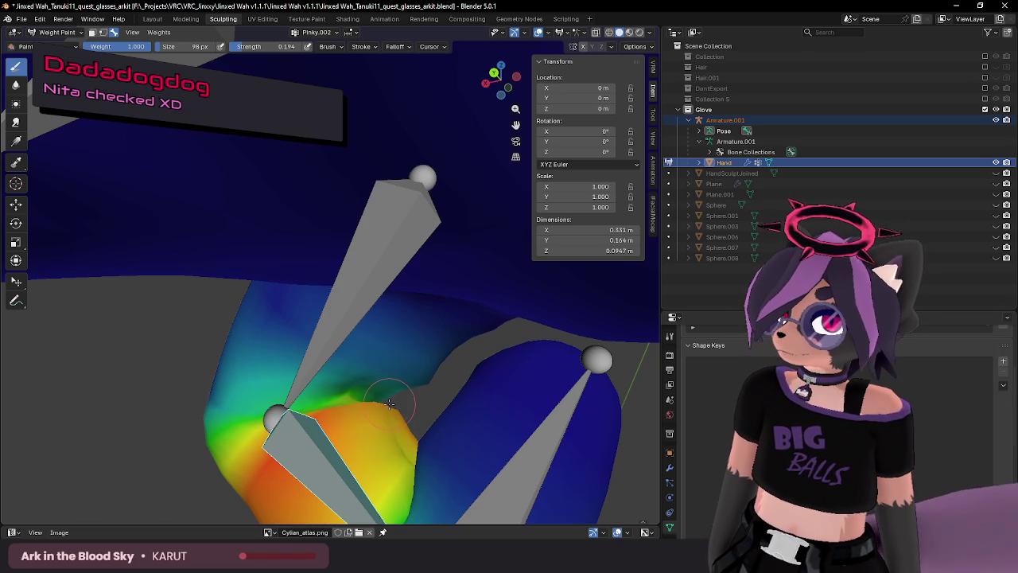
left_click(332, 338, "ctrl")
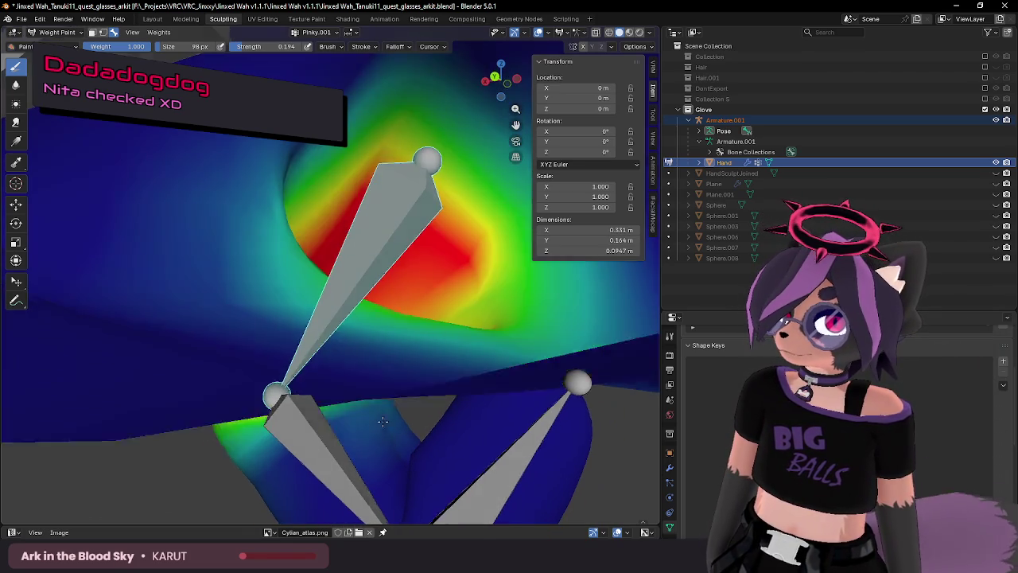
mouse_move(378, 395)
middle_mouse_down()
mouse_move(328, 404)
mouse_move(370, 395)
mouse_move(469, 423)
mouse_move(432, 420)
mouse_move(418, 390)
middle_mouse_up()
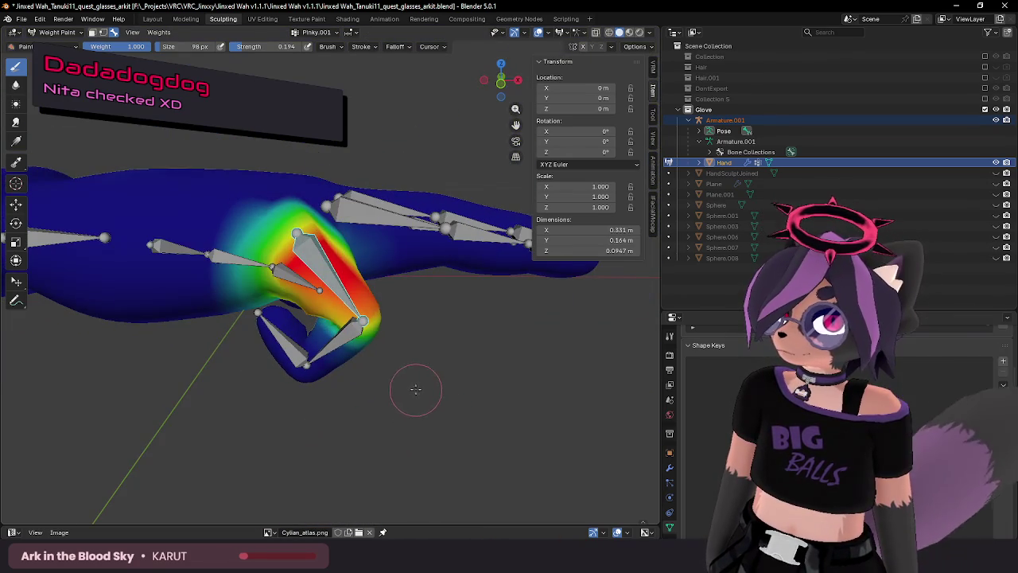
key("ctrl+Tab")
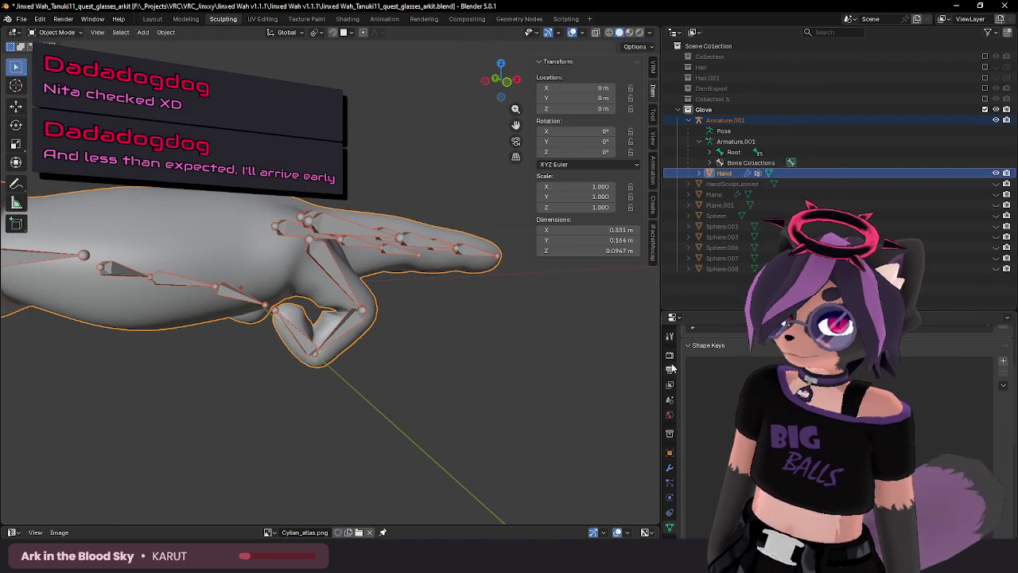
Move the Hand mesh's Armature modifier above the Subdivision modifier.
left_click(671, 439)
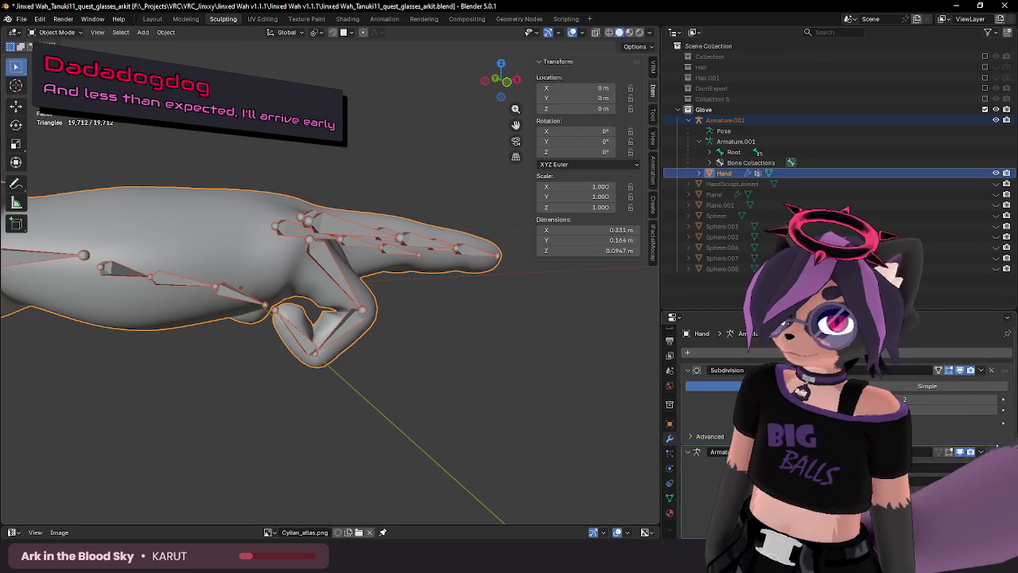
left_click_drag(1004, 452, 998, 360)
mouse_move(439, 316)
middle_mouse_down()
mouse_move(430, 302)
mouse_move(433, 322)
mouse_move(402, 320)
mouse_move(400, 348)
mouse_move(420, 343)
mouse_move(403, 317)
mouse_move(443, 334)
mouse_move(388, 344)
mouse_move(428, 334)
middle_mouse_up()
Select the glove armature Armature.001 and put it in Pose Mode.
left_click(399, 336)
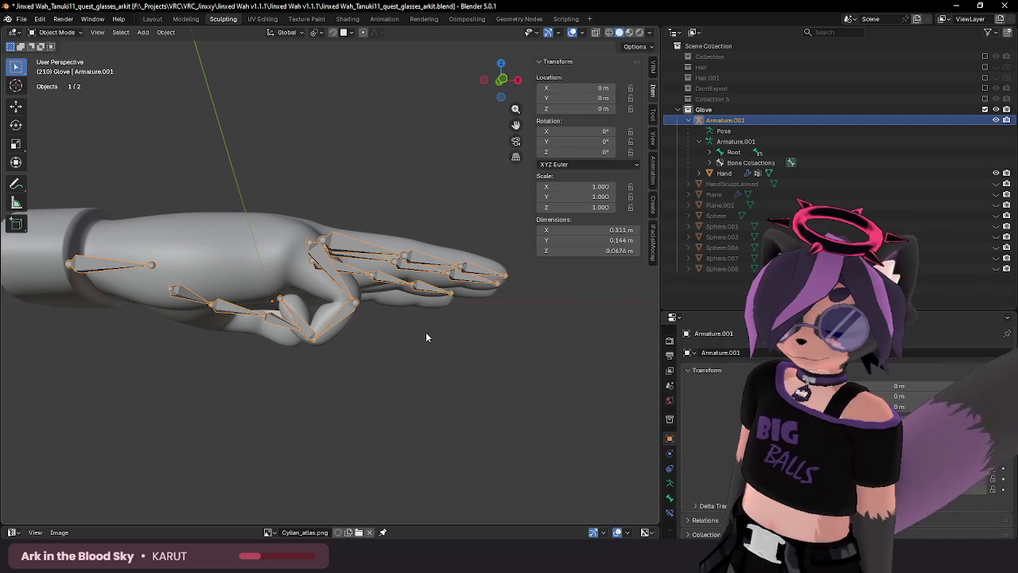
mouse_move(426, 338)
middle_mouse_down()
mouse_move(285, 318)
mouse_move(348, 244)
middle_mouse_up()
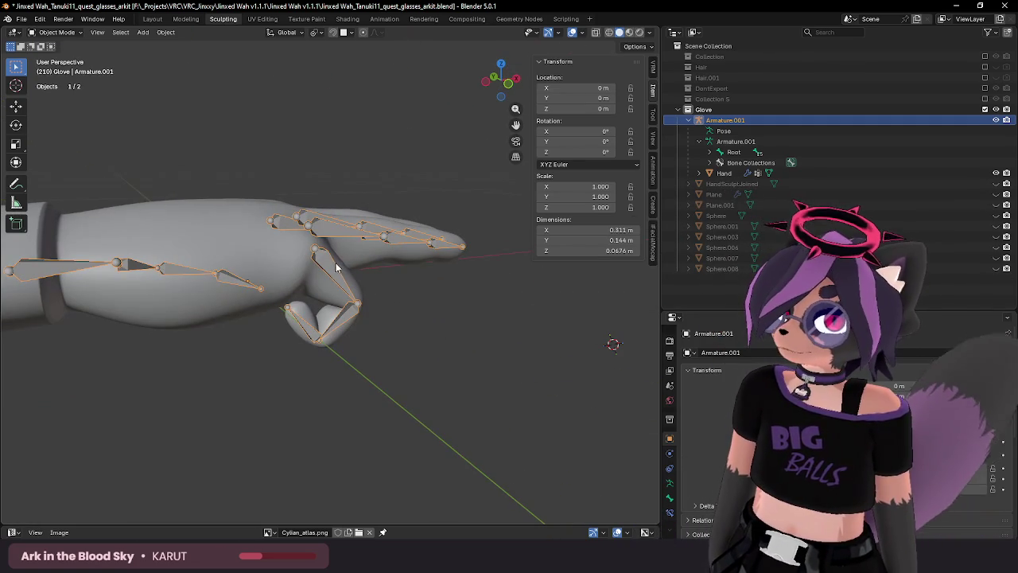
left_click(57, 68)
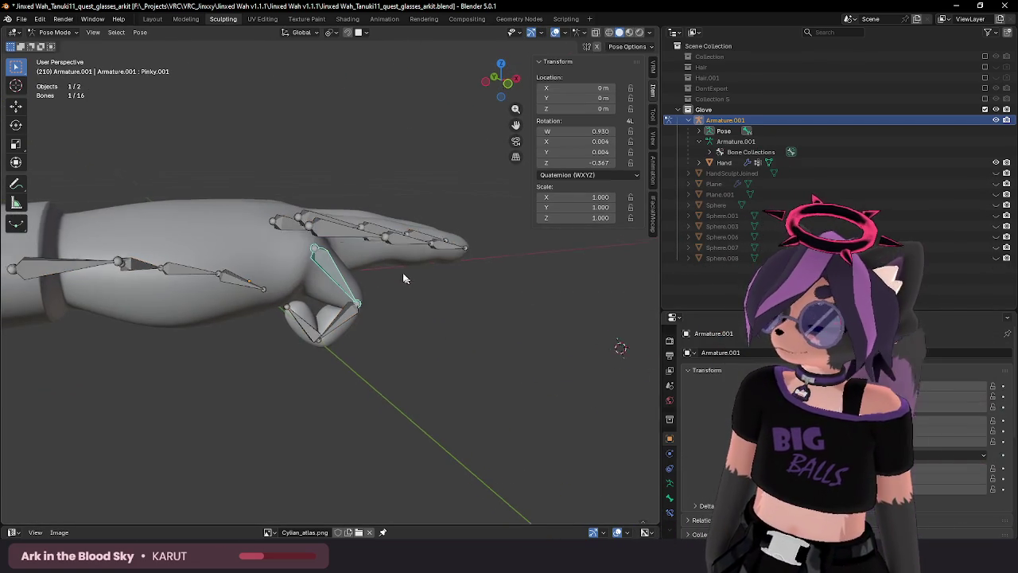
Select all finger bones and clear their transforms back to rest pose.
middle_click_drag(410, 282, 416, 275)
key("a")
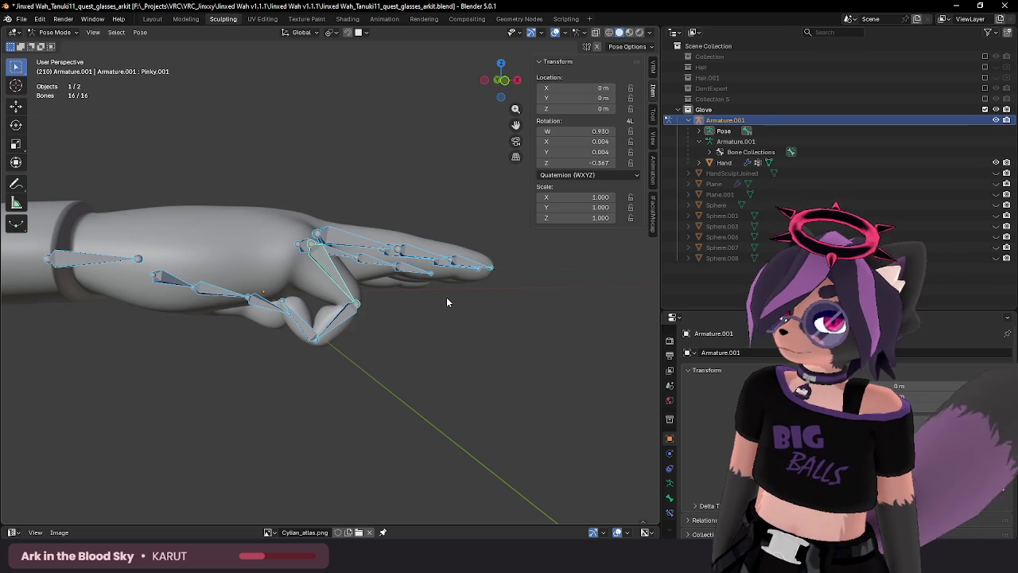
key("F3")
type("c")
key("Return")
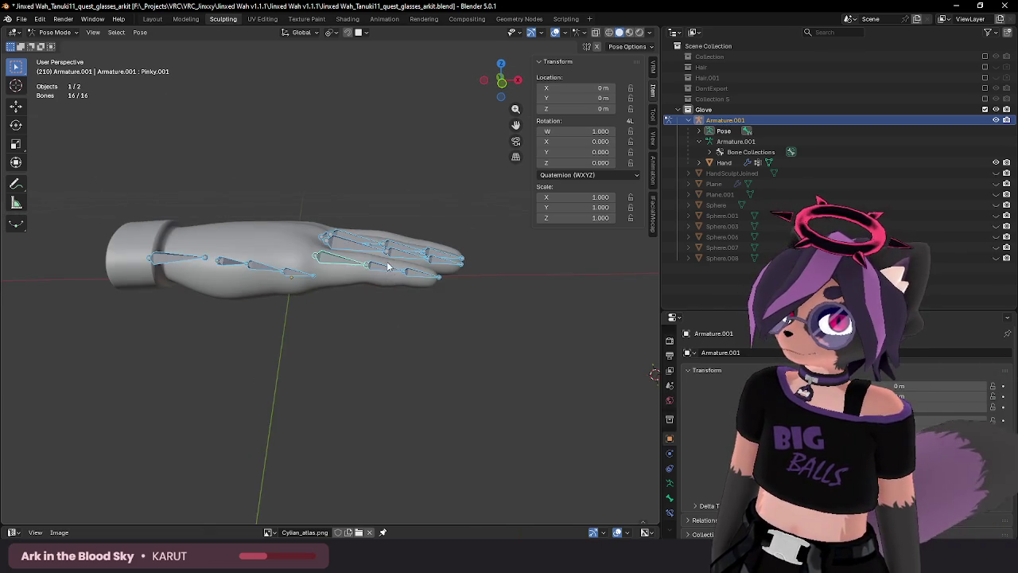
Bend Pinky.002 down 71.4°, then return to Object Mode with the Hand mesh selected.
left_click(394, 267)
mouse_move(394, 267)
middle_mouse_down()
mouse_move(430, 197)
mouse_move(353, 291)
middle_mouse_up()
key("r")
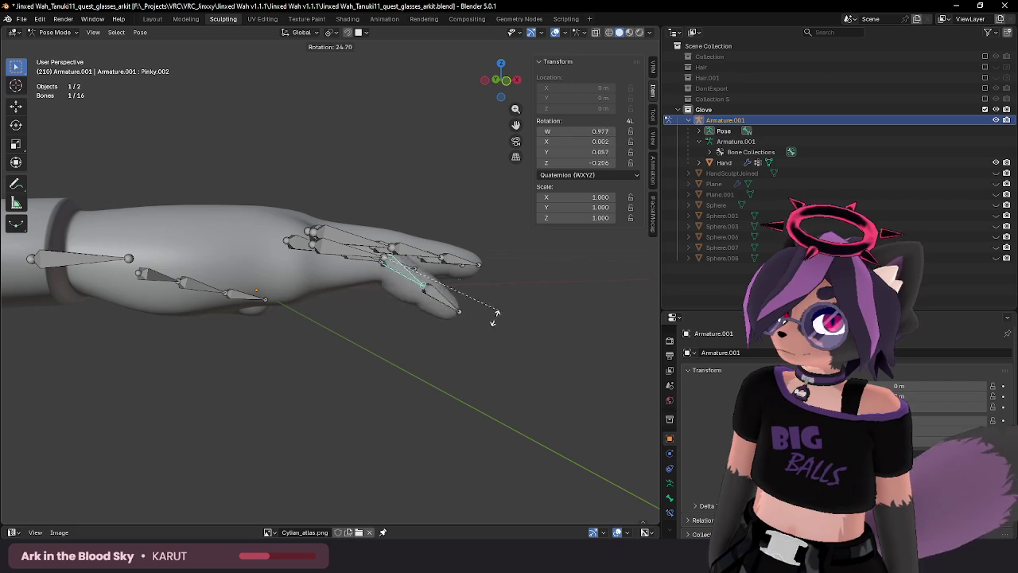
key("Escape")
middle_click_drag(468, 296, 458, 275)
key("r")
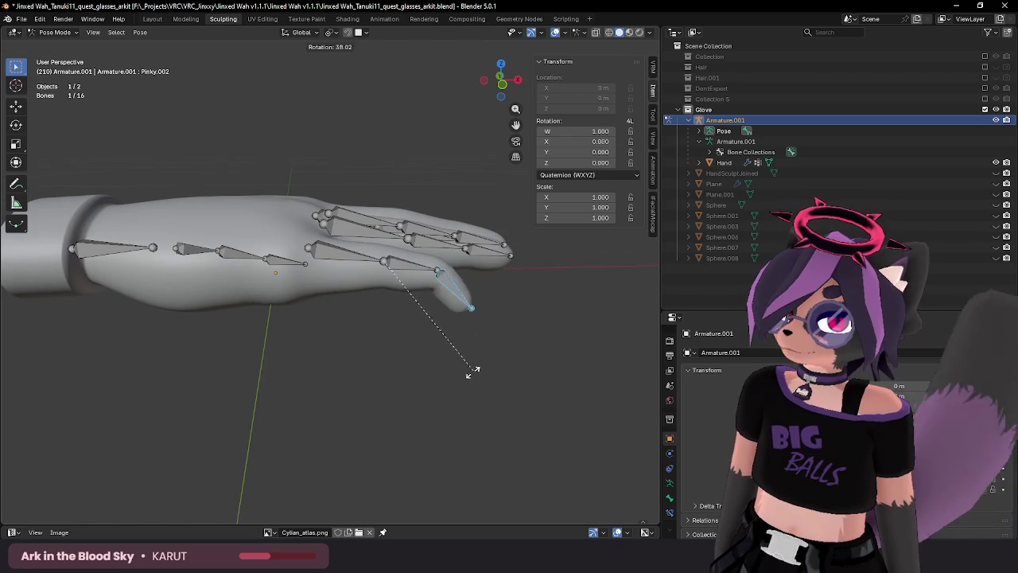
left_click(399, 403)
key("ctrl+Tab")
left_click(410, 268)
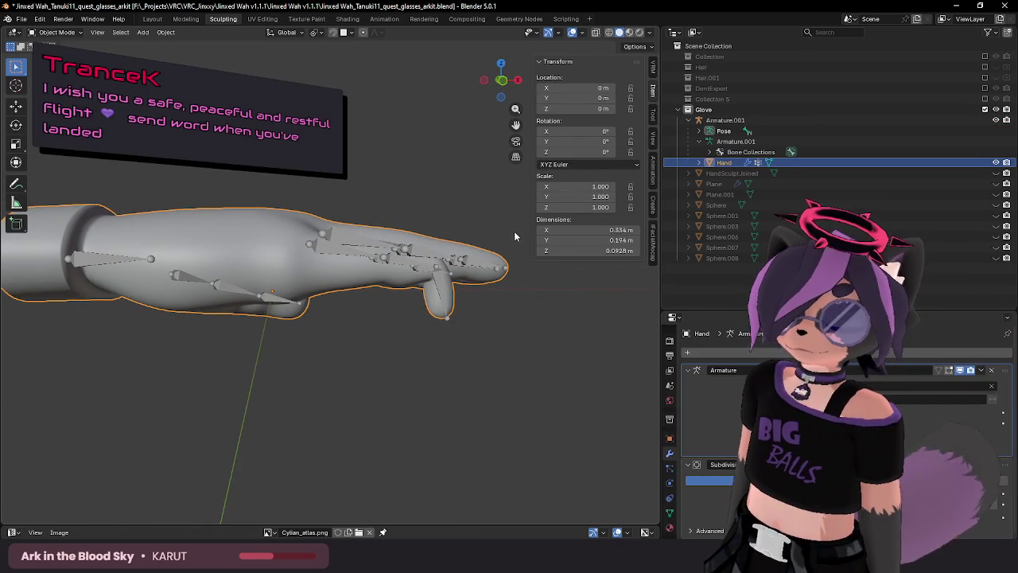
Compare the mesh with and without the pose, then put the armature back in Pose Mode.
key("ctrl+z")
key("ctrl+shift+z")
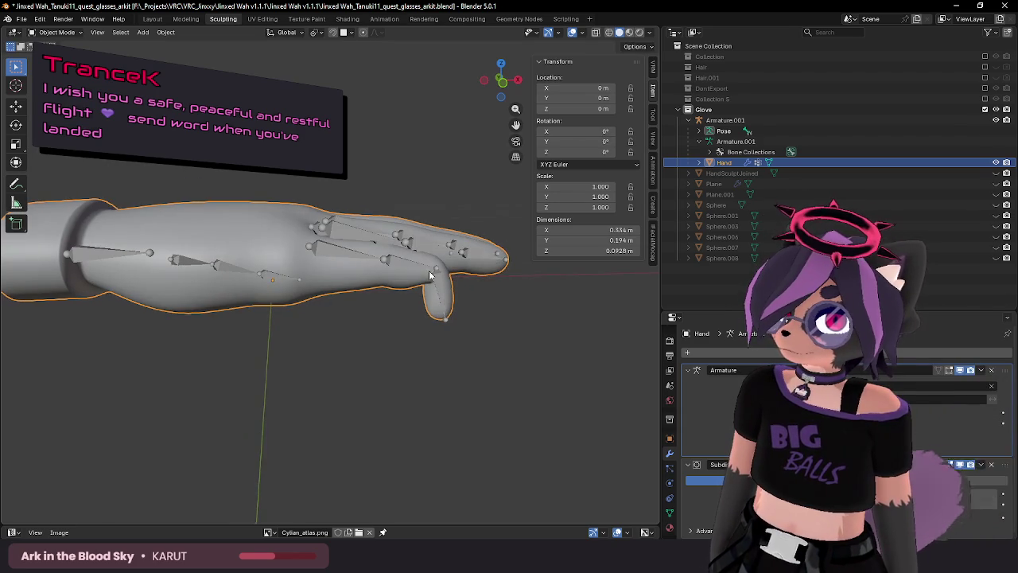
key("ctrl+Tab")
left_click(430, 266)
key("r")
Rotate the selected pinky bone downward, redoing the rotation once.
left_click(388, 282)
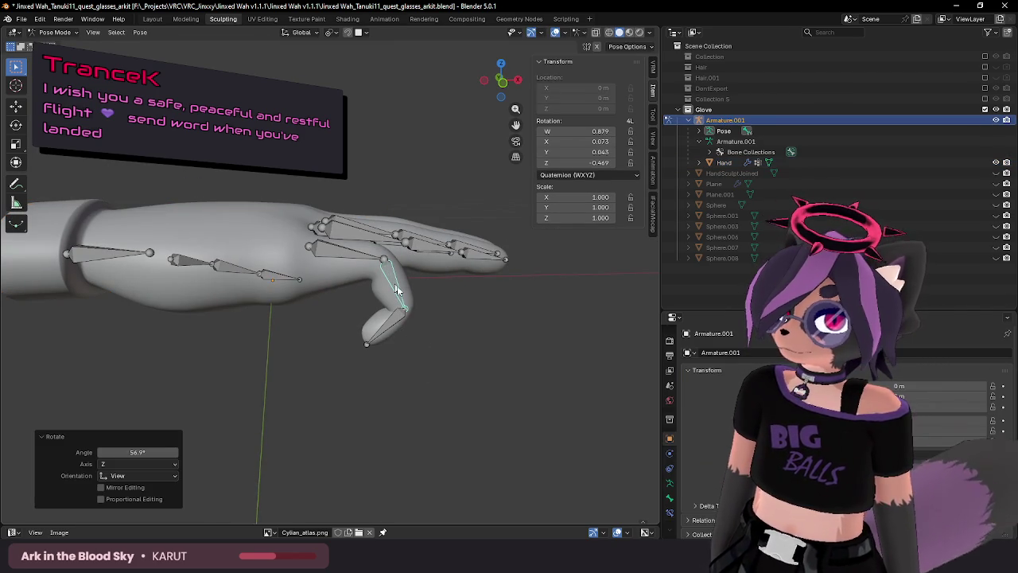
key("r")
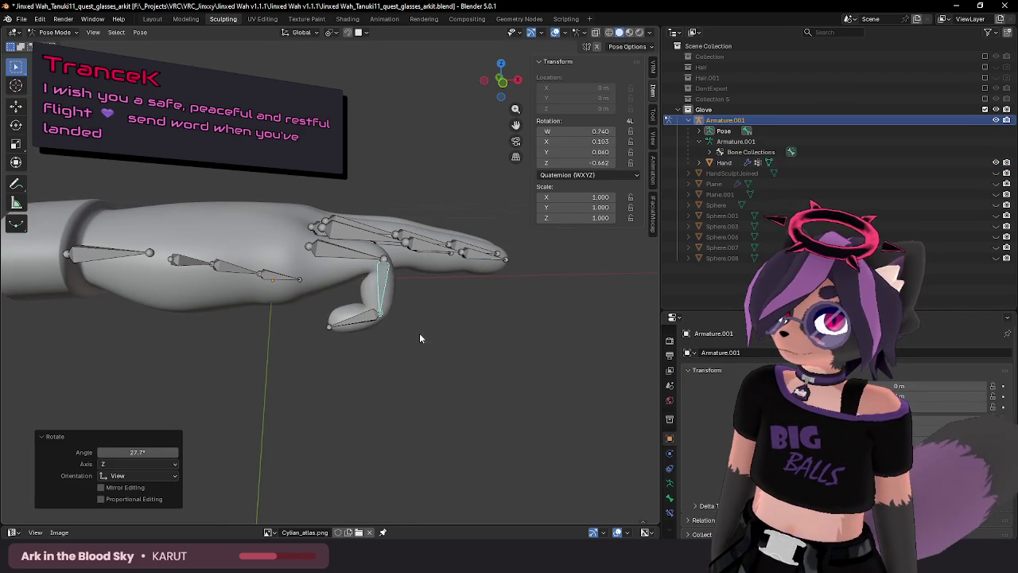
key("ctrl+z")
key("ctrl+z")
key("ctrl+shift+z")
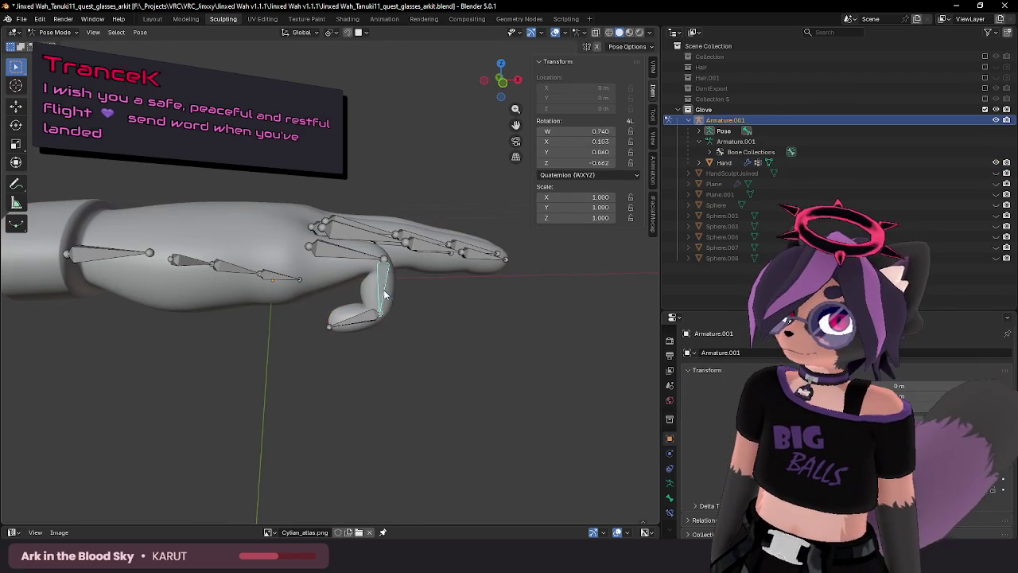
key("r")
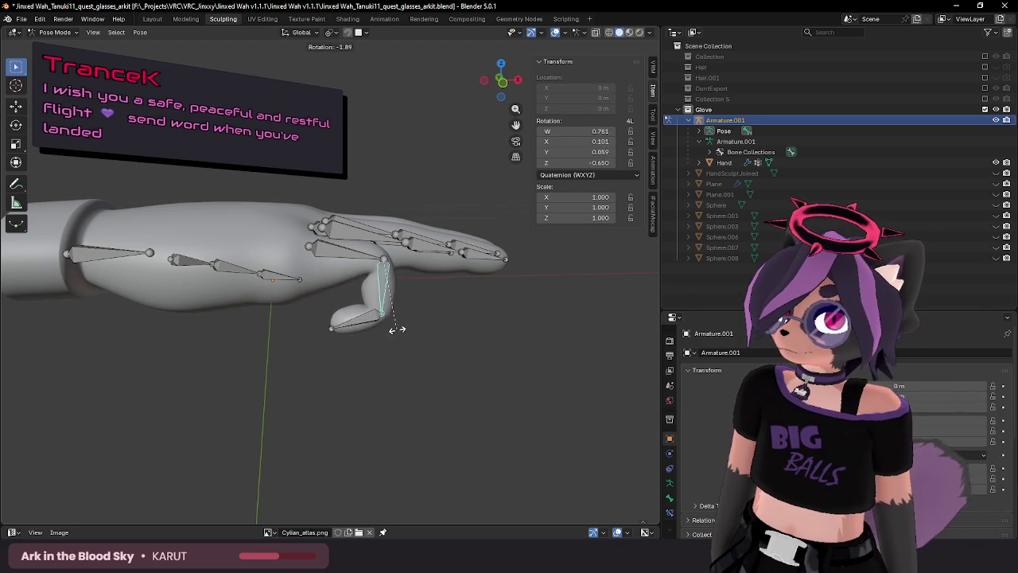
left_click(398, 324)
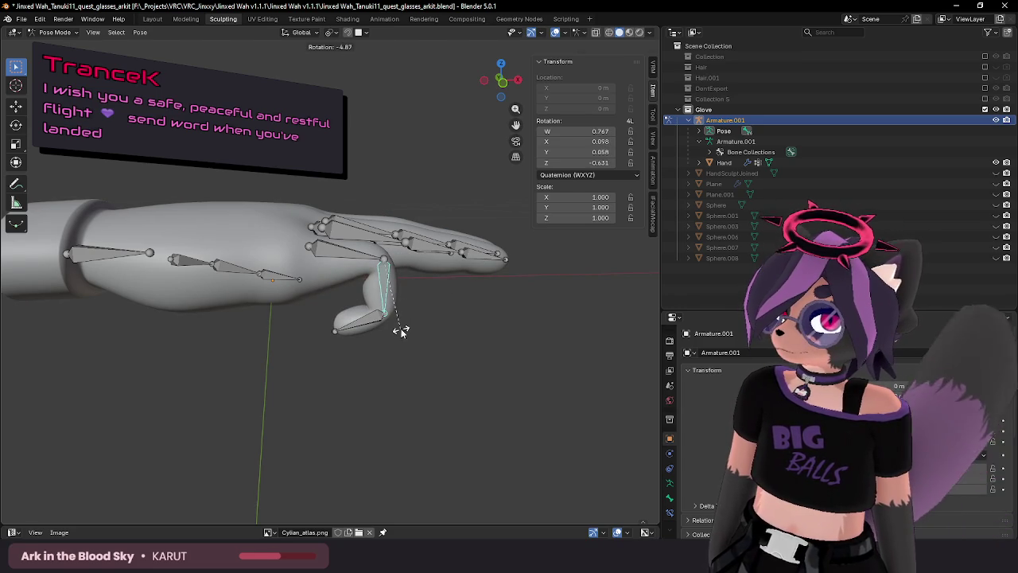
Curl the pinky tip, base and Pinky.003 bones so the pinky folds under the palm.
left_click(370, 327)
key("r")
left_click(308, 324)
left_click(363, 262)
key("r")
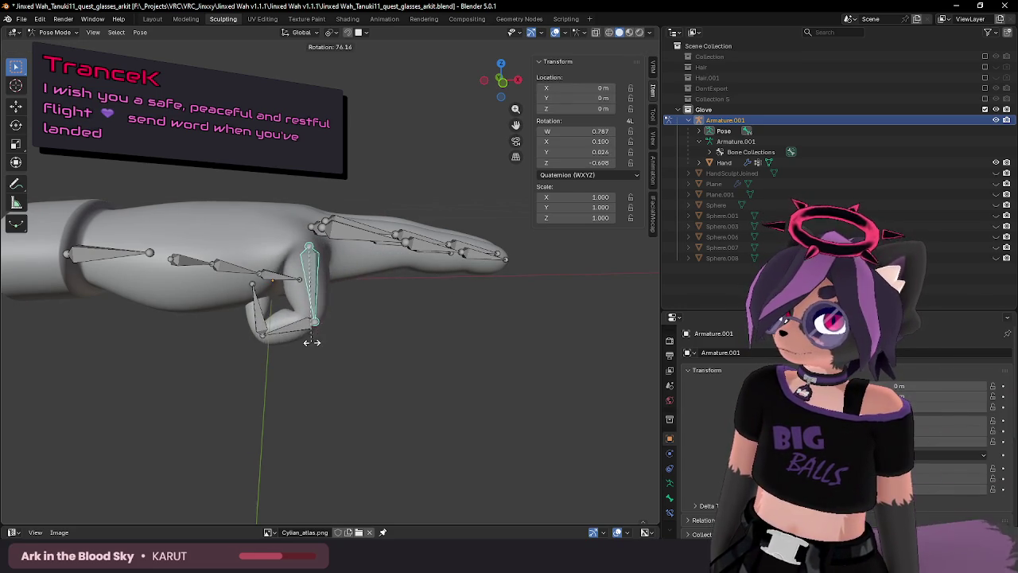
left_click(340, 316)
mouse_move(341, 316)
middle_mouse_down()
mouse_move(253, 368)
mouse_move(326, 368)
mouse_move(406, 338)
mouse_move(334, 306)
mouse_move(331, 317)
mouse_move(348, 294)
middle_mouse_up()
scroll(407, 339, "down", 3)
left_click(348, 295)
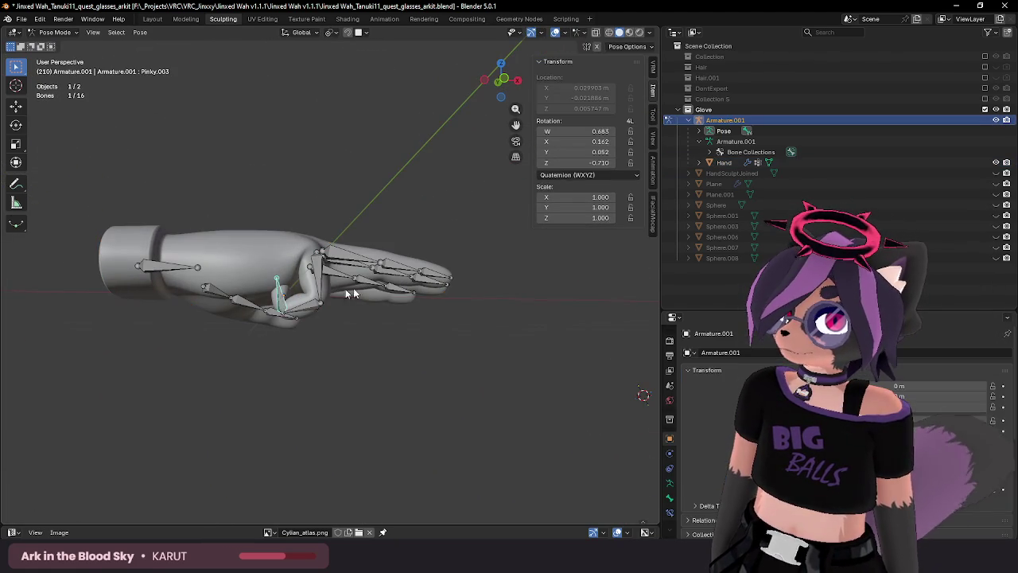
left_click(381, 343)
left_click(391, 326)
Hide bones and grid to inspect the curled glove mesh against the rest pose.
mouse_move(391, 325)
middle_mouse_down()
mouse_move(334, 368)
mouse_move(379, 365)
middle_mouse_up()
left_click(555, 32)
mouse_move(302, 238)
middle_mouse_down()
mouse_move(291, 225)
mouse_move(325, 198)
mouse_move(432, 182)
mouse_move(448, 188)
mouse_move(402, 256)
mouse_move(398, 231)
mouse_move(348, 229)
mouse_move(376, 234)
mouse_move(268, 255)
mouse_move(288, 295)
mouse_move(377, 263)
mouse_move(359, 259)
mouse_move(431, 225)
mouse_move(468, 232)
mouse_move(426, 256)
middle_mouse_up()
key("alt+r")
key("ctrl+z")
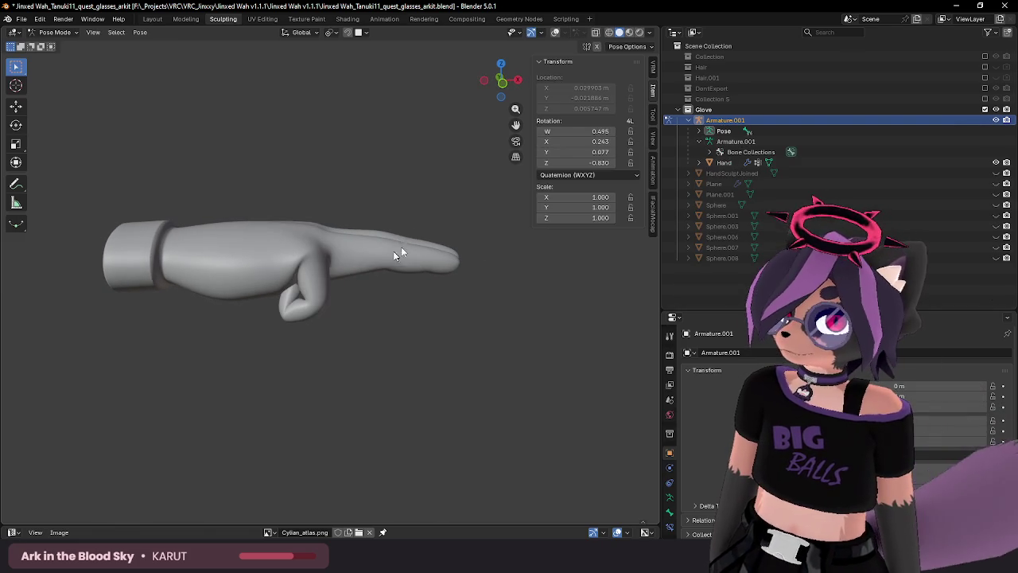
Show bones and grid again and reposition the selected pinky bone.
left_click(555, 33)
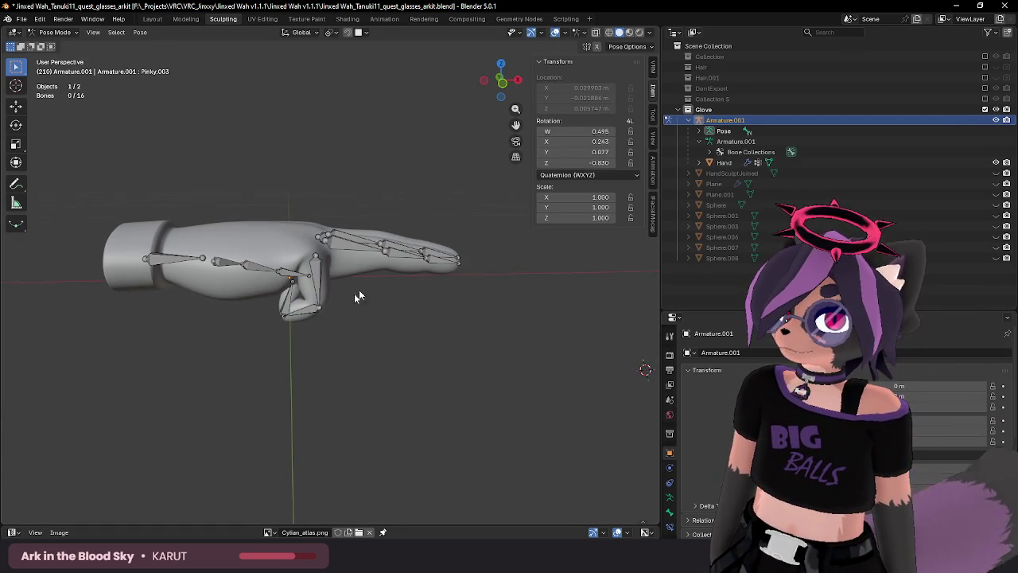
key("g")
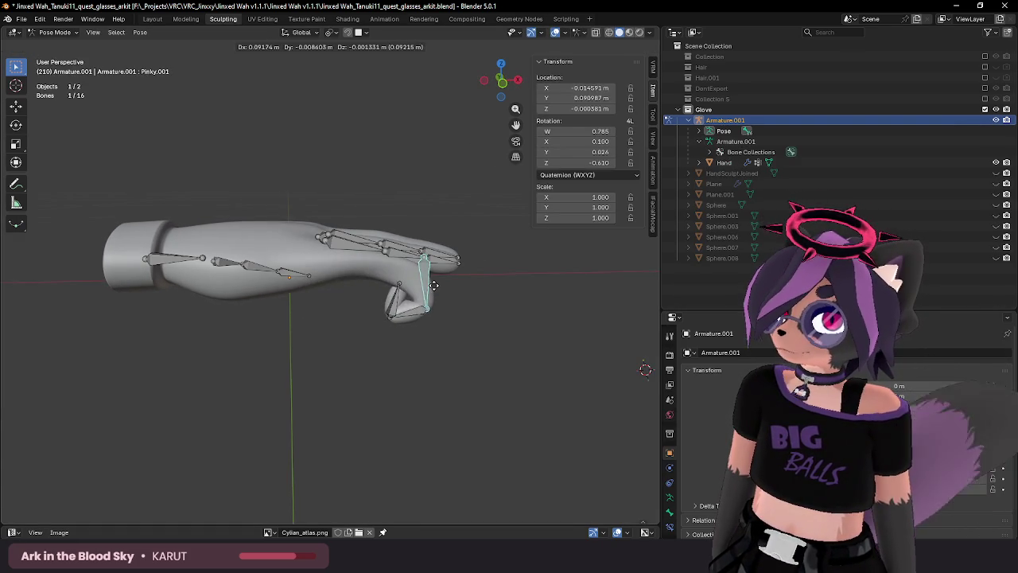
key("Escape")
key("g")
left_click(440, 294)
middle_click_drag(439, 294, 347, 313)
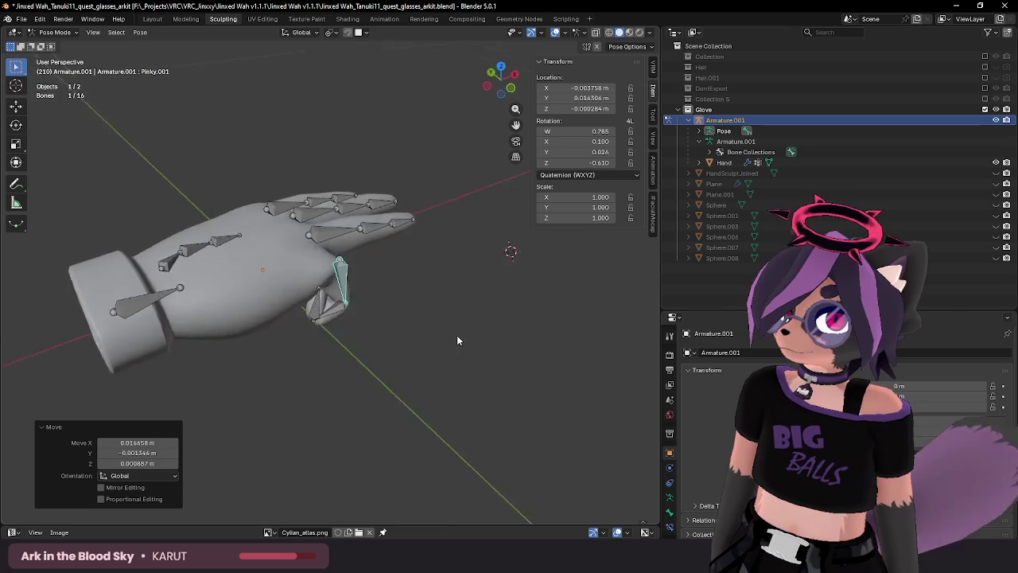
Rotate Pinky.002 and Pinky.003, then inspect the bare glove mesh with overlays hidden.
left_click(324, 313)
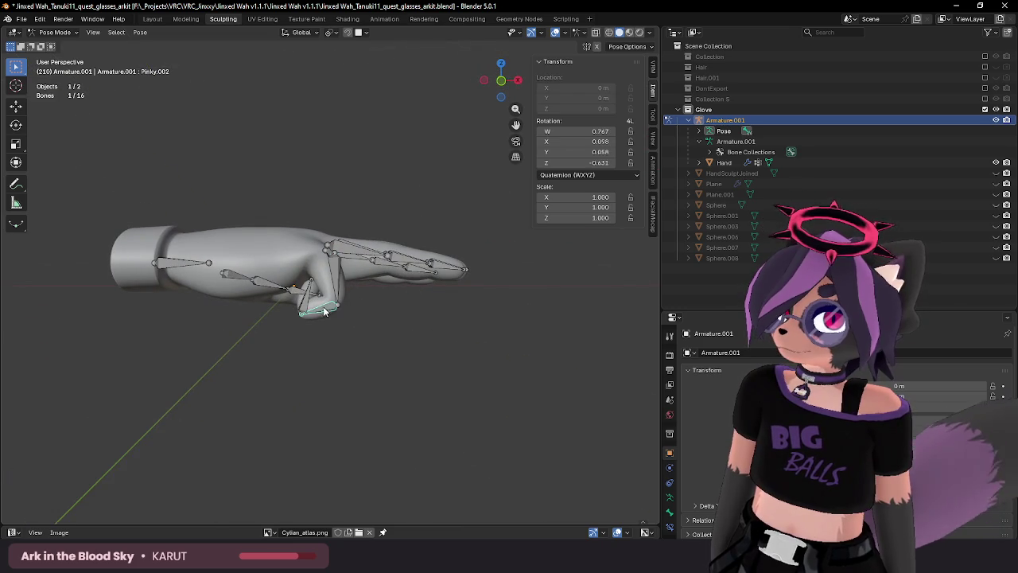
left_click(330, 316)
left_click(305, 308)
key("r")
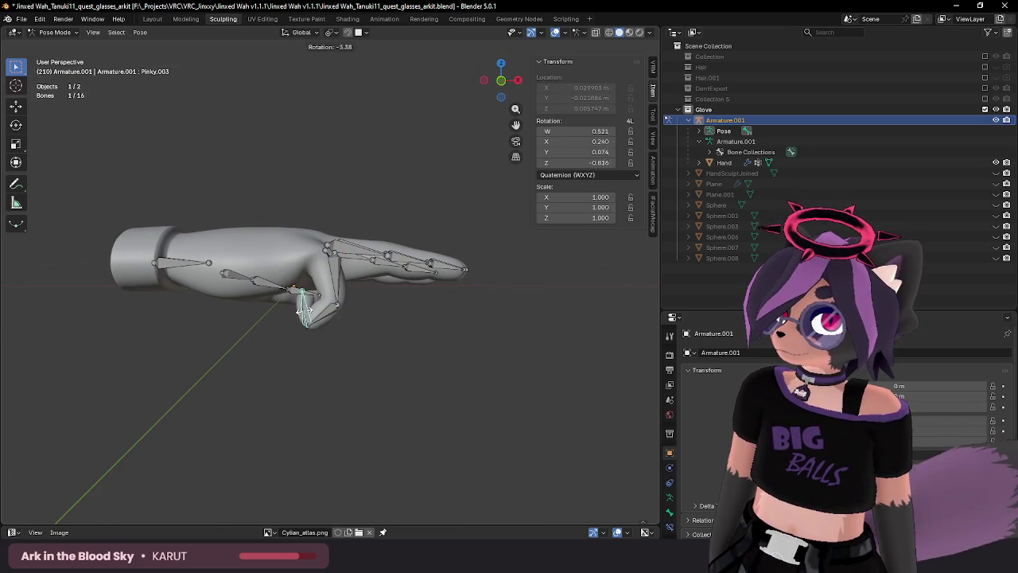
left_click(304, 311)
mouse_move(340, 305)
middle_mouse_down()
mouse_move(372, 304)
mouse_move(355, 326)
middle_mouse_up()
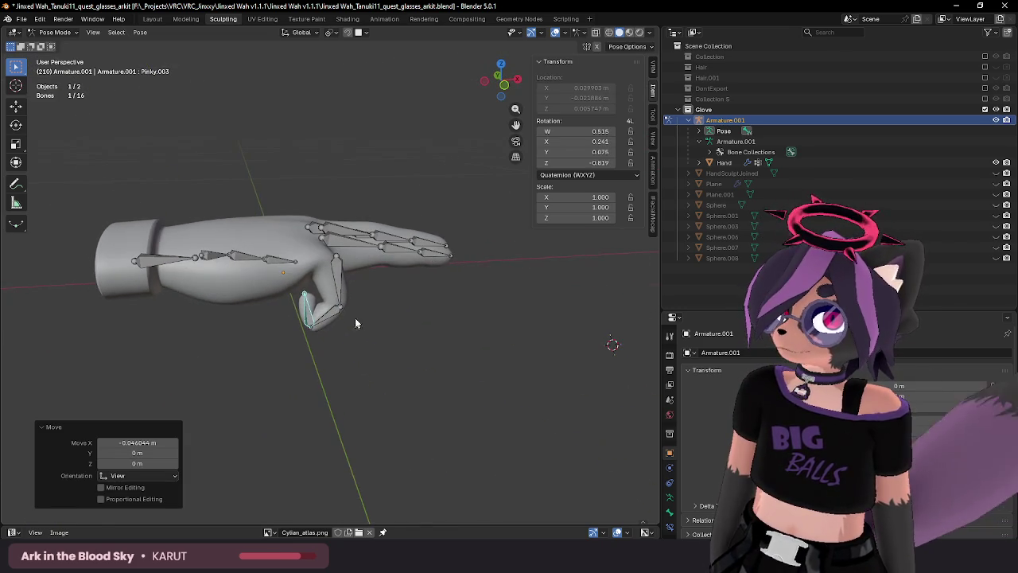
left_click(555, 32)
mouse_move(342, 203)
middle_mouse_down()
mouse_move(389, 191)
mouse_move(407, 199)
mouse_move(366, 264)
mouse_move(411, 300)
mouse_move(496, 221)
mouse_move(392, 221)
mouse_move(391, 186)
mouse_move(345, 168)
mouse_move(302, 199)
mouse_move(317, 274)
mouse_move(386, 284)
mouse_move(364, 325)
mouse_move(276, 278)
mouse_move(258, 217)
mouse_move(361, 194)
mouse_move(441, 215)
mouse_move(387, 274)
mouse_move(267, 275)
mouse_move(286, 290)
middle_mouse_up()
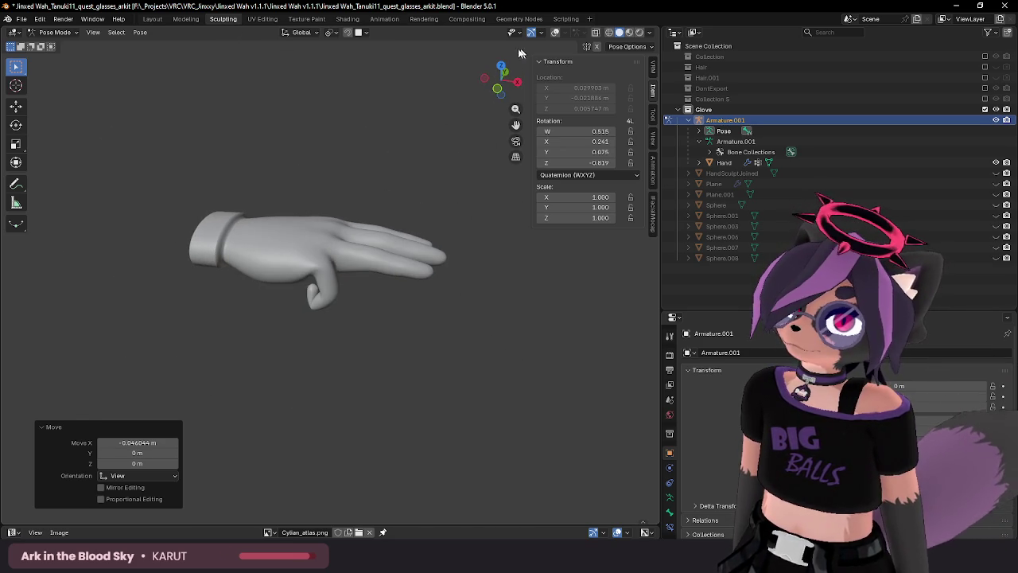
left_click(554, 32)
Select every bone and run Clear User Transforms to reset the pose.
left_click(346, 282)
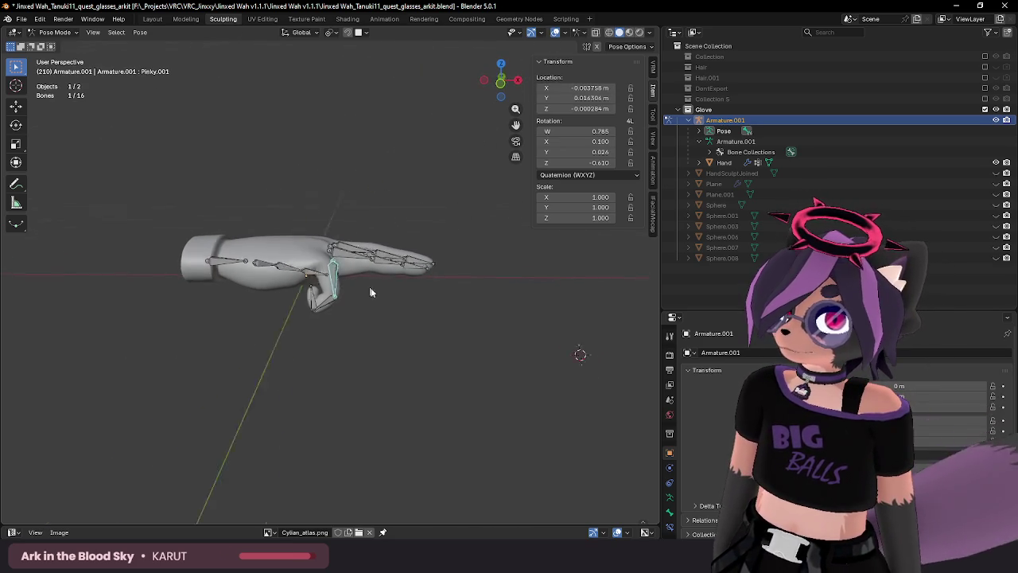
key("a")
key("F3")
type("clear")
key("Return")
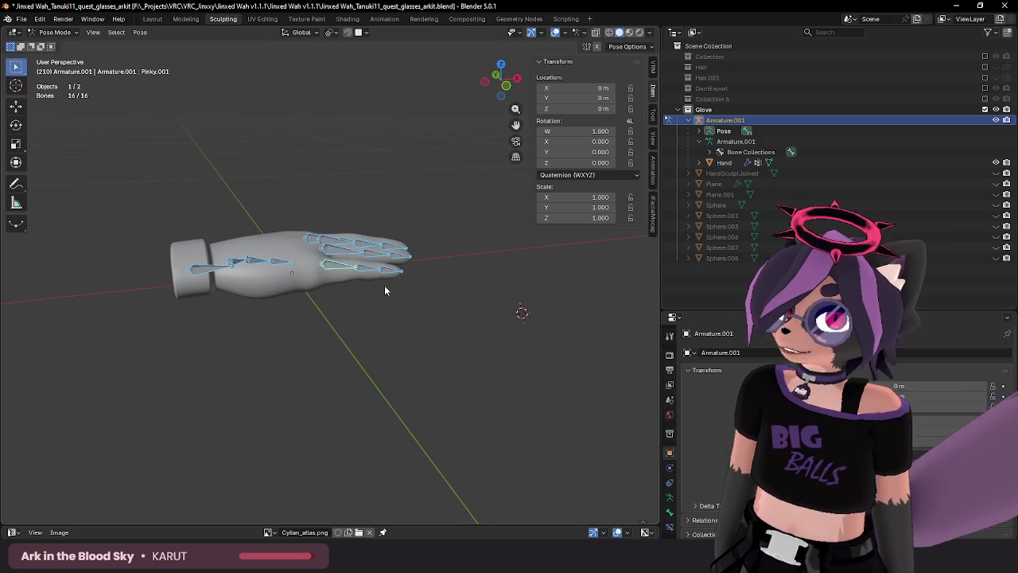
Rotate the Pinky.002 bone downward from a side view.
left_click(370, 272)
middle_click_drag(370, 272, 429, 284)
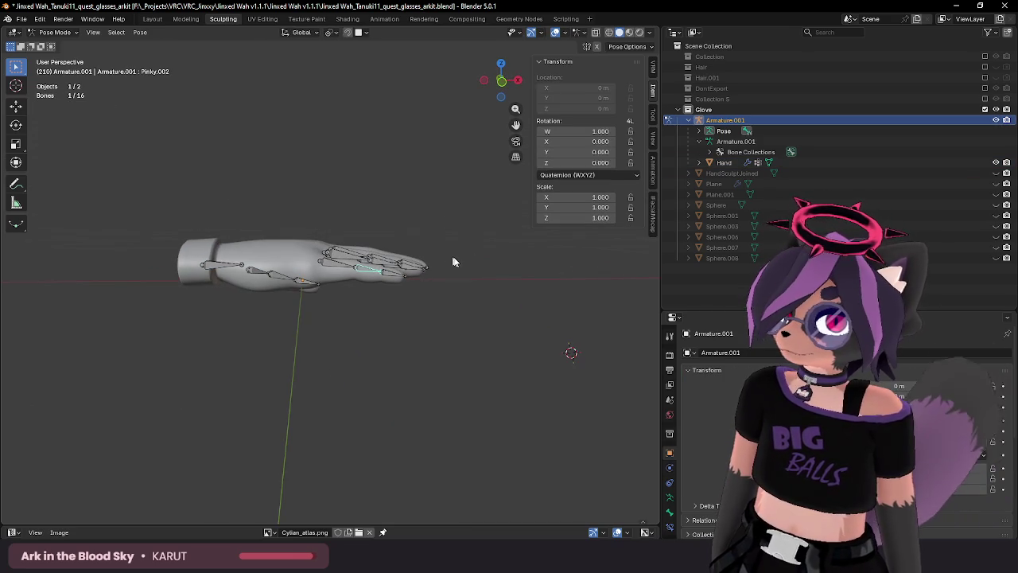
key("r")
left_click(458, 290)
left_click(395, 284)
Rotate Pinky.003, reset it with Alt+R, re-bend the pinky and deselect all.
key("r")
left_click(399, 299)
mouse_move(398, 299)
middle_mouse_down()
mouse_move(410, 303)
mouse_move(400, 263)
mouse_move(469, 263)
mouse_move(487, 251)
mouse_move(378, 167)
mouse_move(396, 134)
mouse_move(387, 273)
mouse_move(244, 314)
mouse_move(473, 289)
middle_mouse_up()
key("alt+r")
left_click(445, 274)
left_click(487, 250)
Hide bones and grid to inspect the bent pinky mesh, then show them again.
scroll(244, 313, "up", 2)
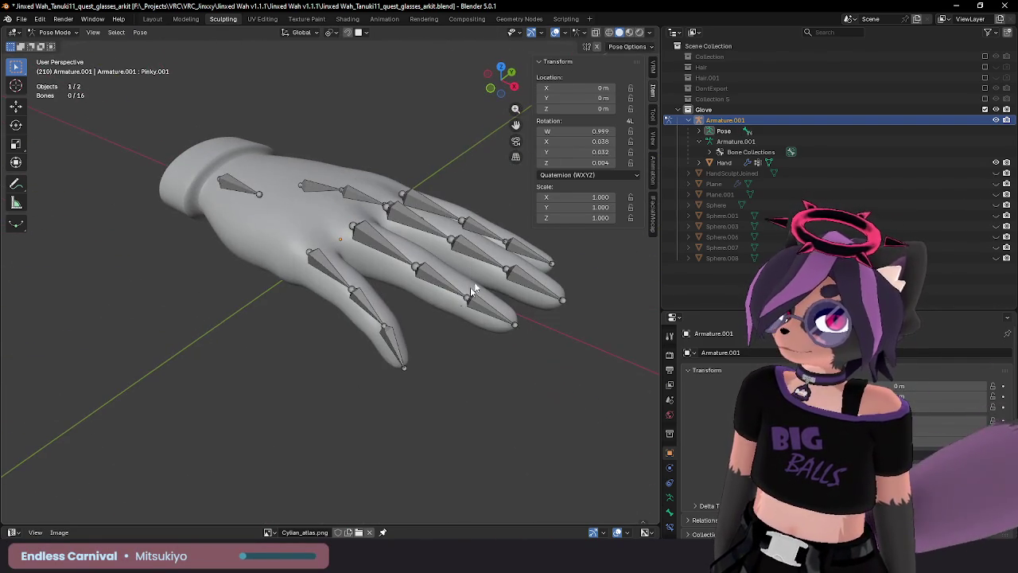
left_click(555, 32)
middle_click_drag(429, 239, 361, 261)
mouse_move(405, 299)
middle_mouse_down()
mouse_move(409, 238)
mouse_move(386, 220)
mouse_move(420, 273)
mouse_move(347, 258)
middle_mouse_up()
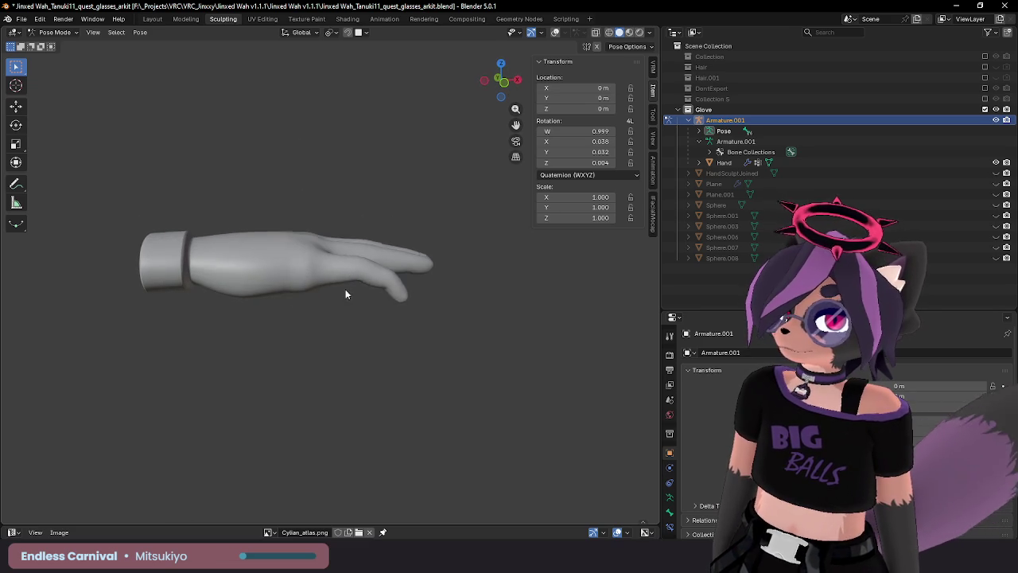
left_click(554, 32)
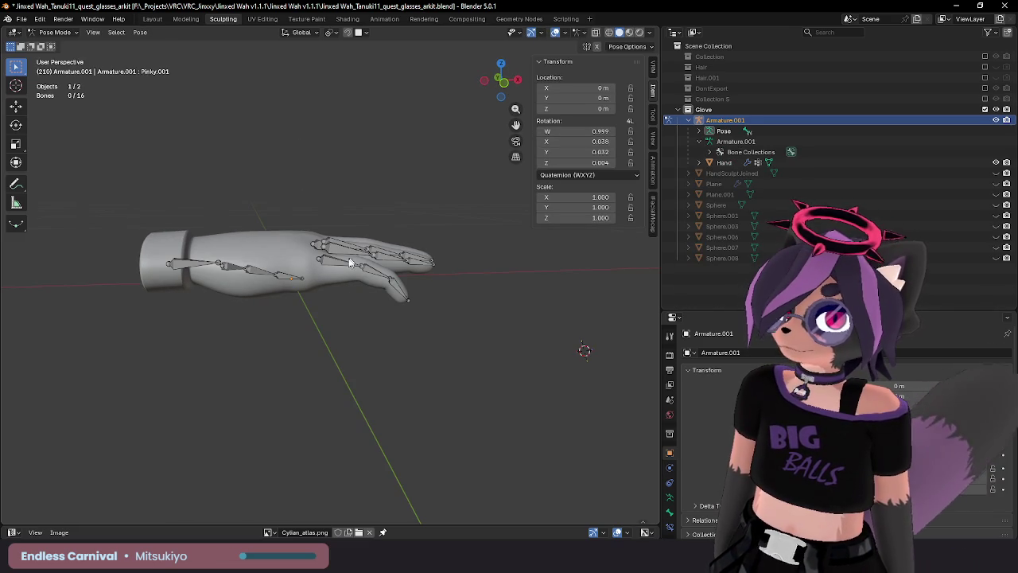
Rotate the pinky bone down again, undoing the last extra rotation.
key("r")
left_click(481, 172)
mouse_move(438, 216)
middle_mouse_down()
mouse_move(466, 265)
mouse_move(452, 216)
mouse_move(427, 233)
mouse_move(223, 267)
middle_mouse_up()
key("r")
left_click(473, 268)
key("ctrl+z")
Undo a trial root-bone tilt of the hand, then rotate the Pinky.002 bone.
key("r")
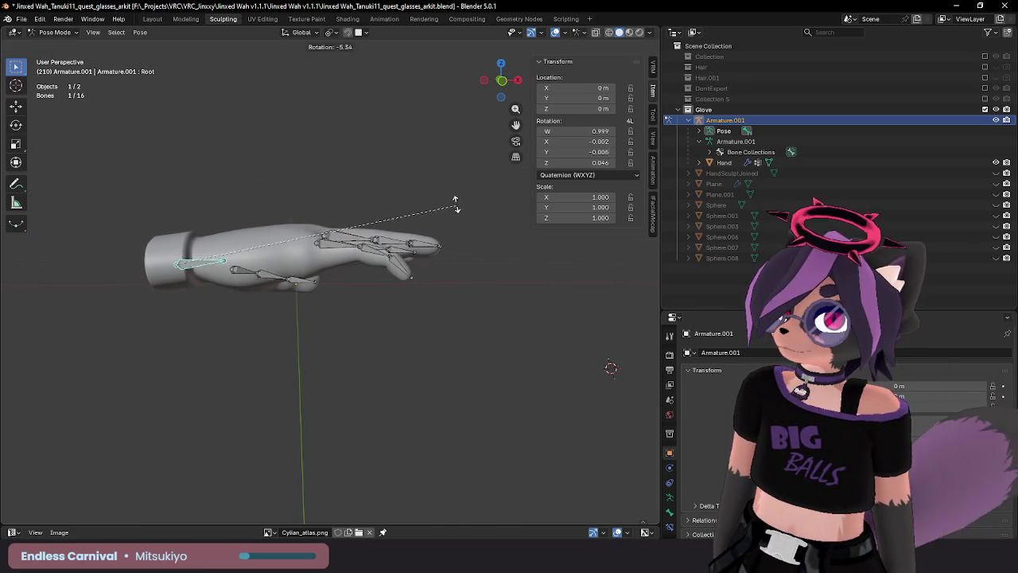
left_click(397, 222)
key("ctrl+z")
left_click(380, 257)
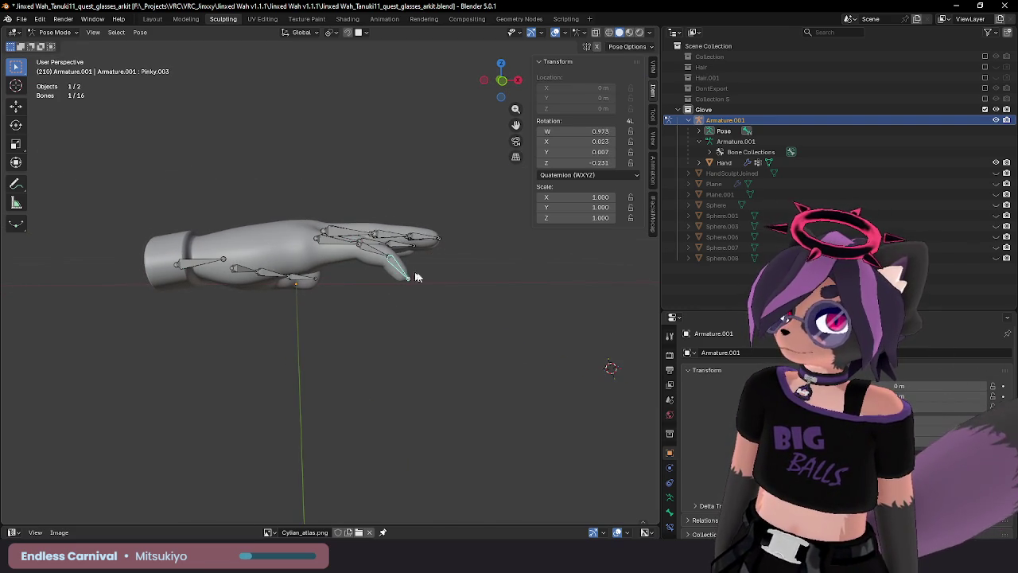
key("r")
left_click(447, 260)
mouse_move(447, 261)
middle_mouse_down()
mouse_move(501, 301)
mouse_move(259, 258)
middle_mouse_up()
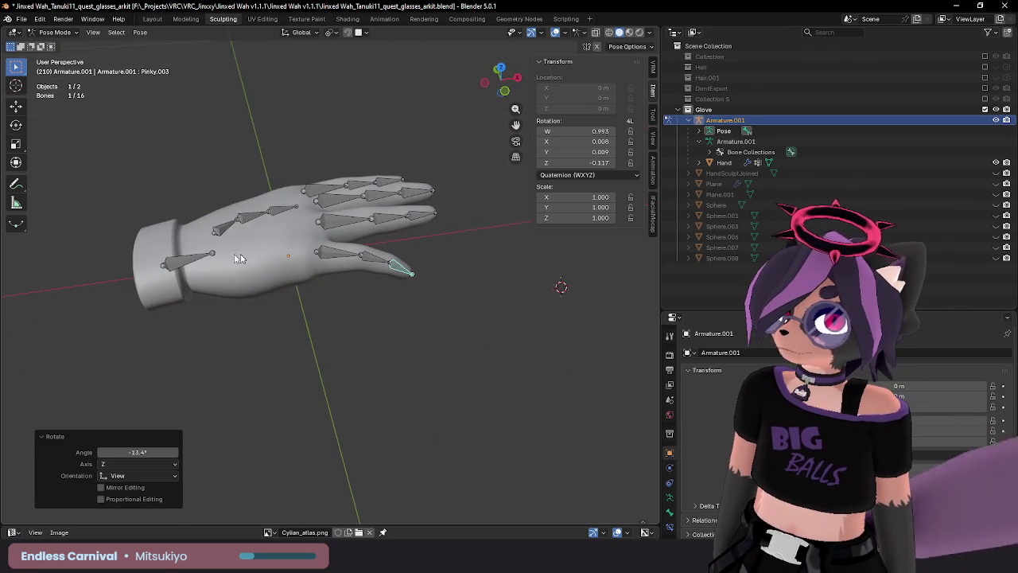
Scale the whole hand to 0.794 through the Root bone and view it from above.
left_click(209, 261)
key("s")
left_click(381, 268)
mouse_move(382, 268)
middle_mouse_down()
mouse_move(474, 253)
mouse_move(413, 260)
middle_mouse_up()
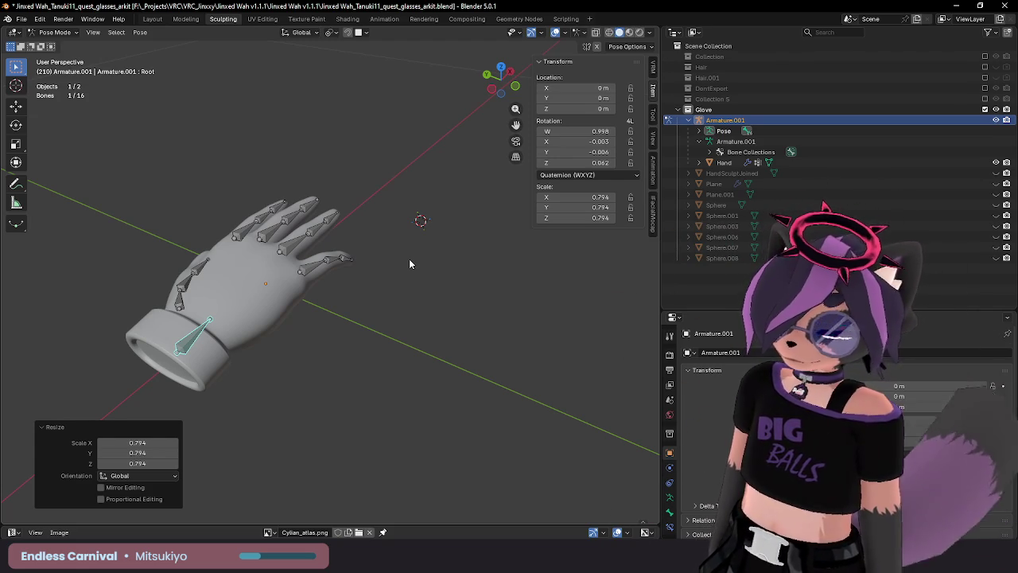
middle_click_drag(410, 263, 355, 234)
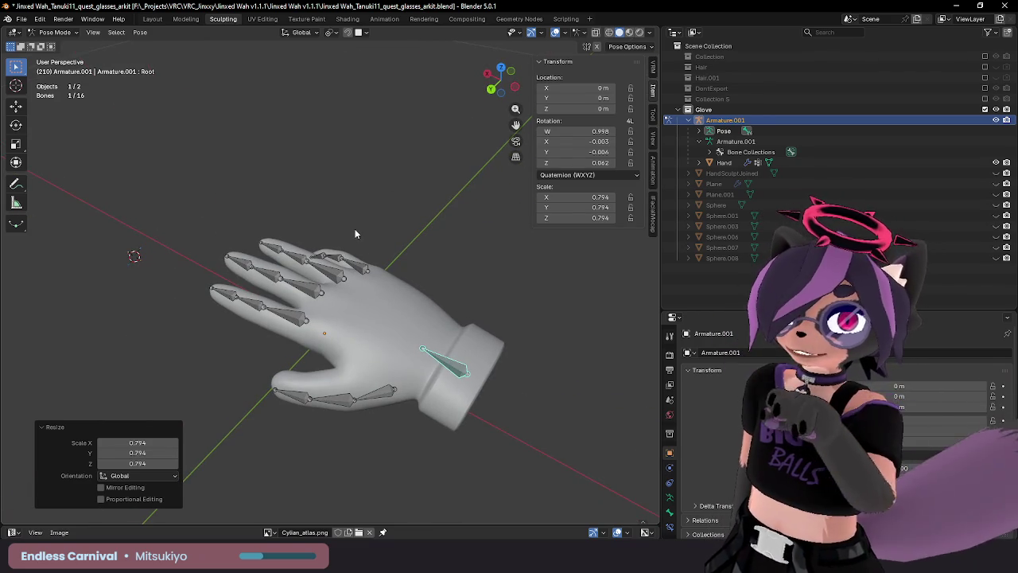
mouse_move(355, 233)
middle_mouse_down()
mouse_move(416, 270)
mouse_move(417, 253)
middle_mouse_up()
Bend the index finger by rotating the Index.002 and Index.001 bones.
left_click(397, 257)
left_click(295, 251)
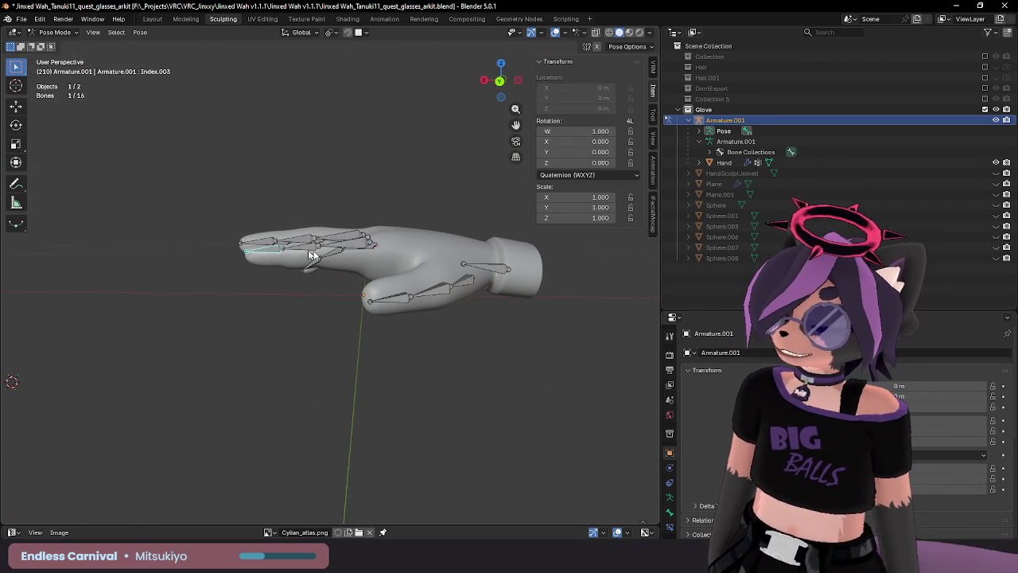
left_click(321, 248)
key("r")
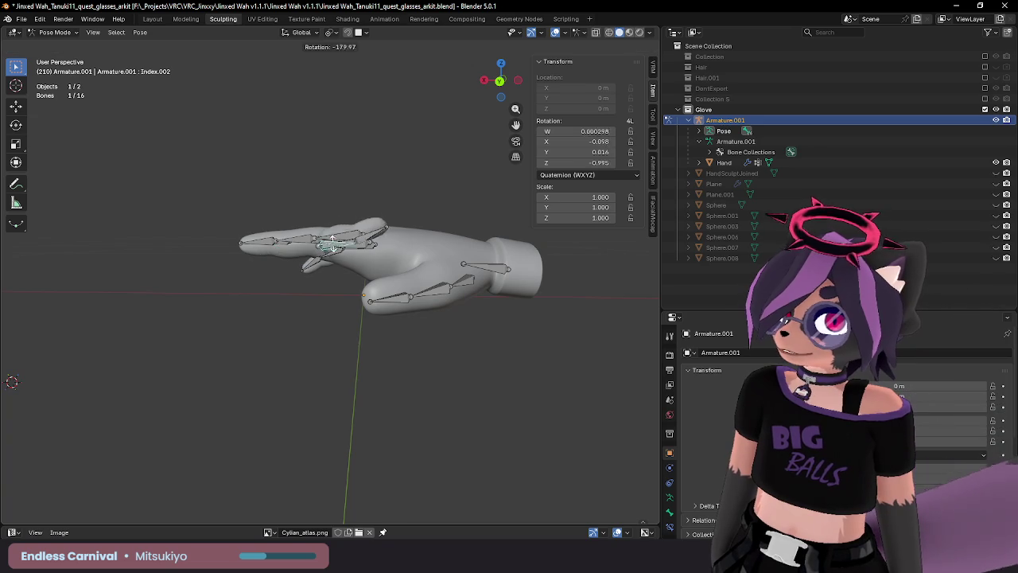
left_click(398, 219)
left_click(364, 247)
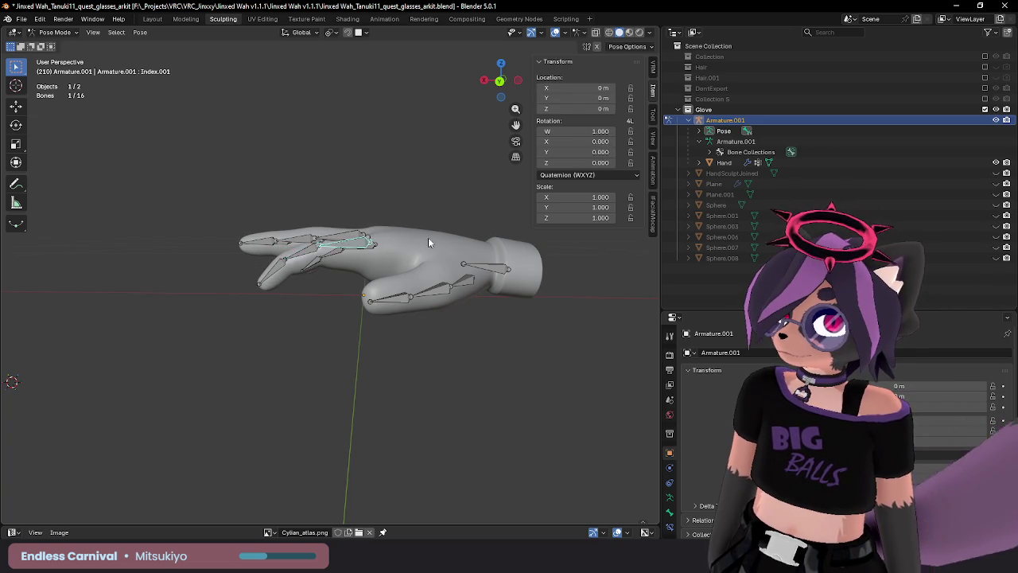
key("r")
left_click(436, 226)
mouse_move(422, 255)
middle_mouse_down()
mouse_move(381, 270)
mouse_move(417, 236)
middle_mouse_up()
key("r")
left_click(416, 227)
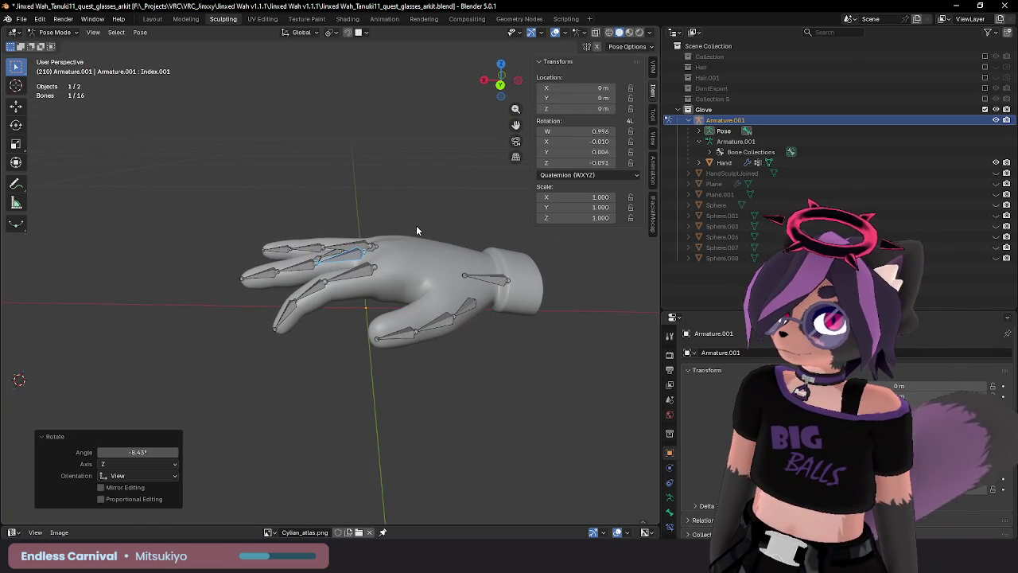
Bend the middle finger down by rotating Middle.002 and the Middle.003 fingertip.
left_click(312, 272)
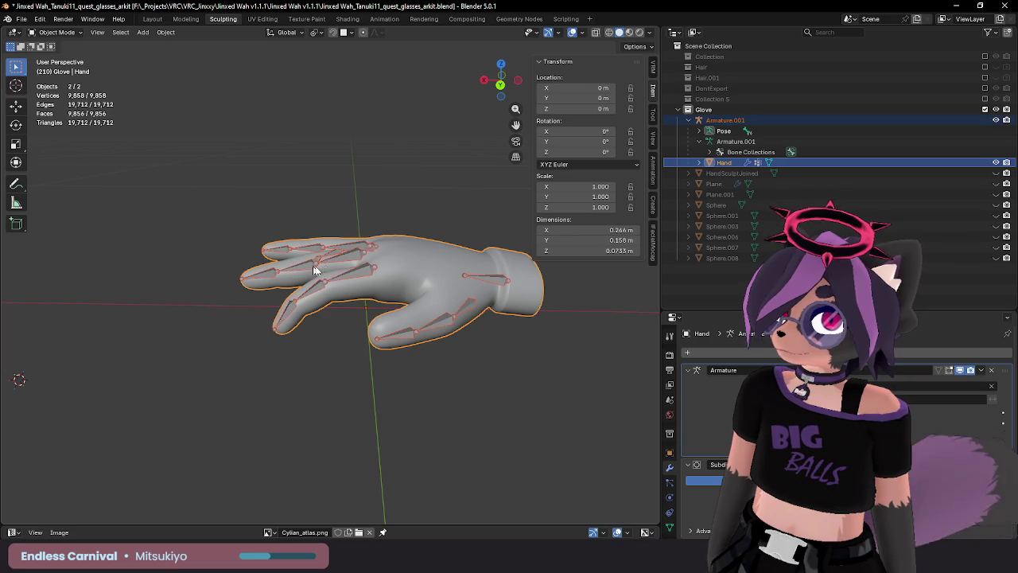
key("r")
left_click(381, 267)
left_click(262, 285)
middle_click_drag(372, 238, 414, 243)
left_click(414, 244)
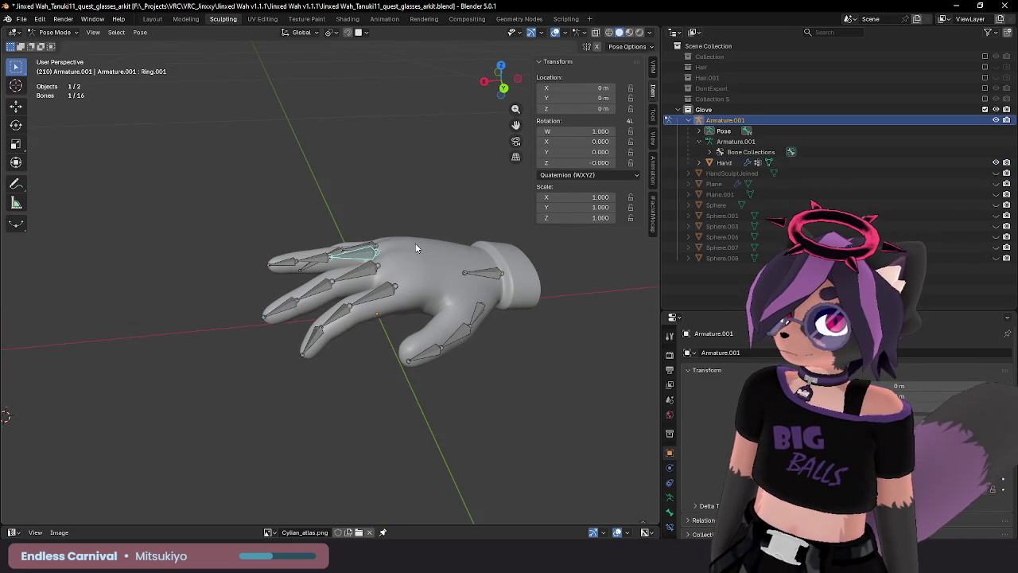
Bend the ring finger by rotating the Ring.002 bone.
key("r")
left_click(412, 240)
left_click(331, 261)
key("r")
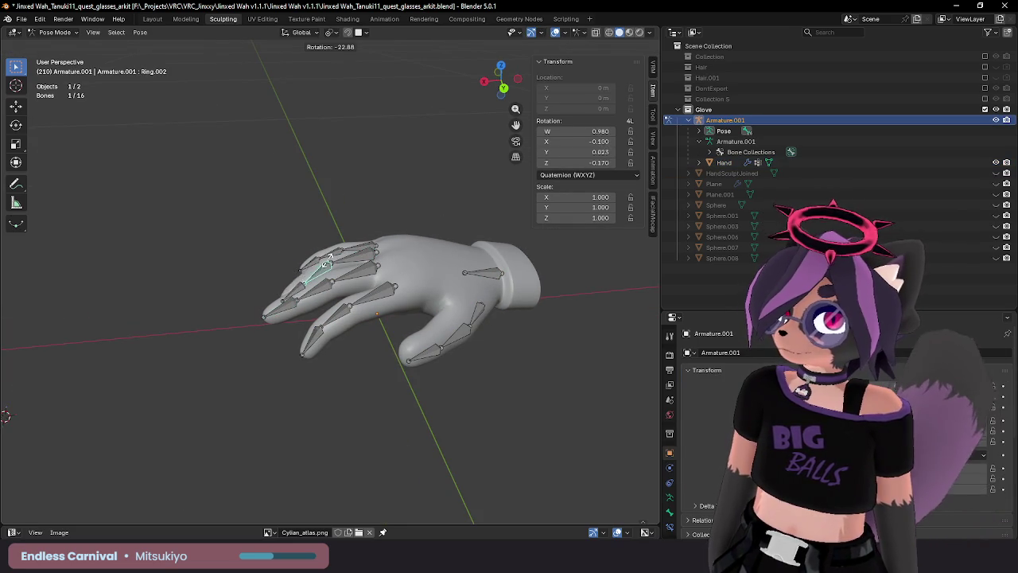
left_click(346, 256)
middle_click_drag(346, 256, 435, 240)
left_click(434, 230)
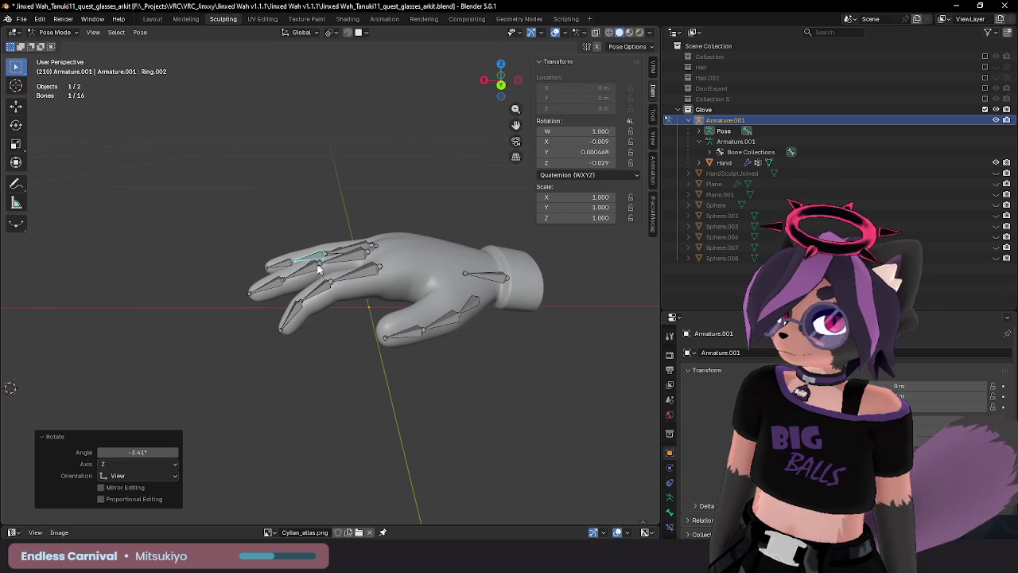
Curl the ring fingertip by rotating the Ring.003 bone.
left_click(279, 264)
key("r")
left_click(432, 238)
middle_click_drag(432, 239, 406, 286)
key("r")
left_click(412, 268)
Deselect the bone, hide overlays, and view the glove mesh from the cuff end.
left_click(471, 142)
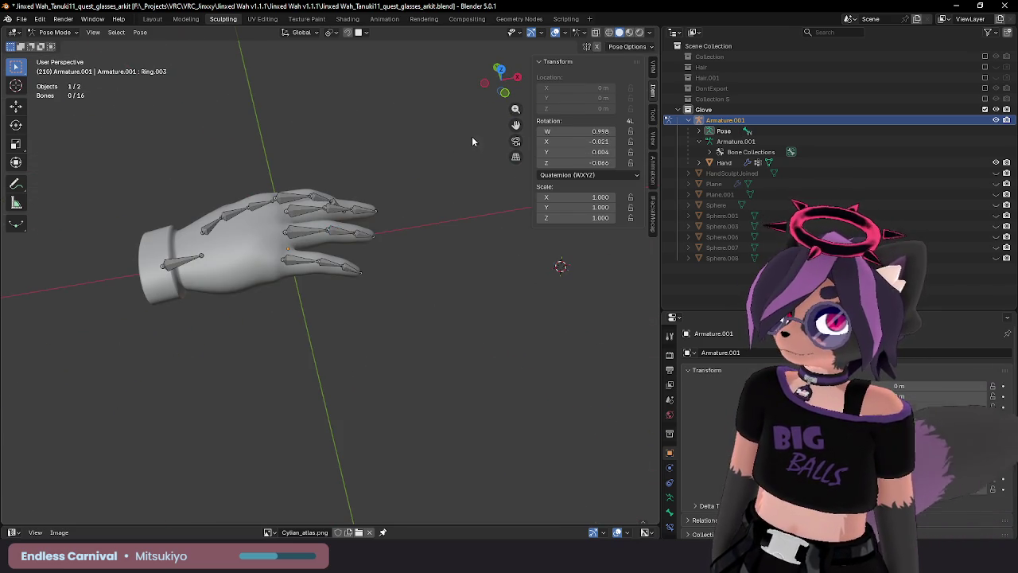
left_click(556, 32)
mouse_move(434, 101)
middle_mouse_down()
mouse_move(421, 209)
mouse_move(366, 158)
mouse_move(384, 225)
mouse_move(435, 208)
mouse_move(423, 208)
mouse_move(460, 208)
mouse_move(451, 207)
mouse_move(461, 230)
mouse_move(443, 277)
mouse_move(543, 295)
mouse_move(368, 268)
mouse_move(368, 257)
mouse_move(359, 273)
middle_mouse_up()
left_click(443, 278)
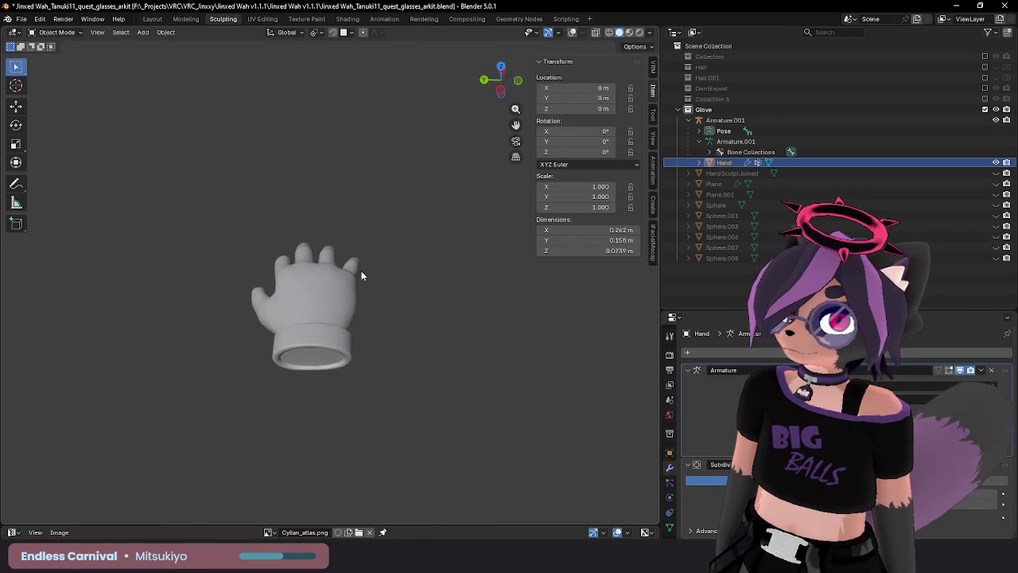
Show overlays again and put Armature.001 into Pose Mode.
scroll(361, 277, "up", 1)
scroll(365, 271, "up", 2)
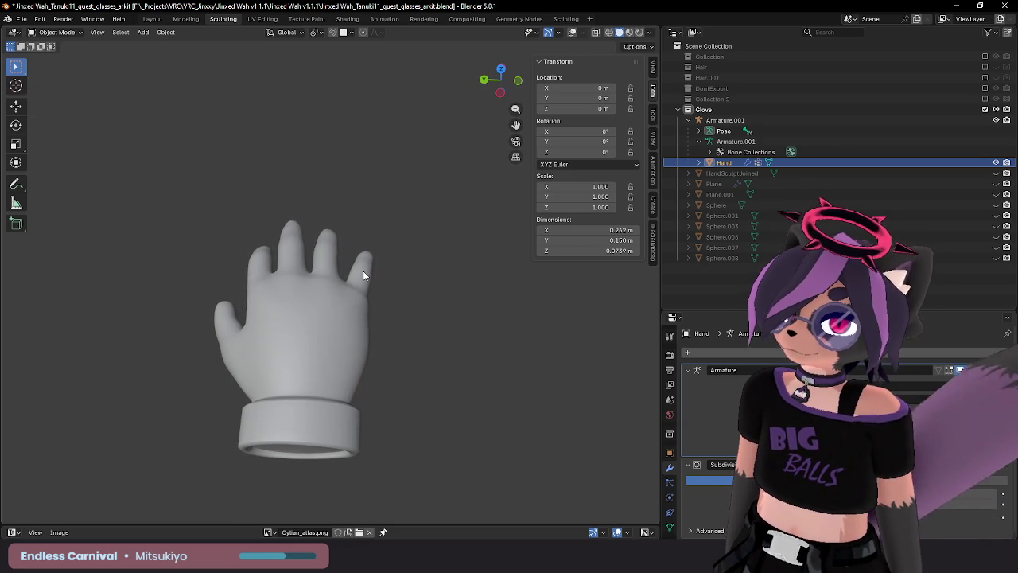
key("Tab")
key("Tab")
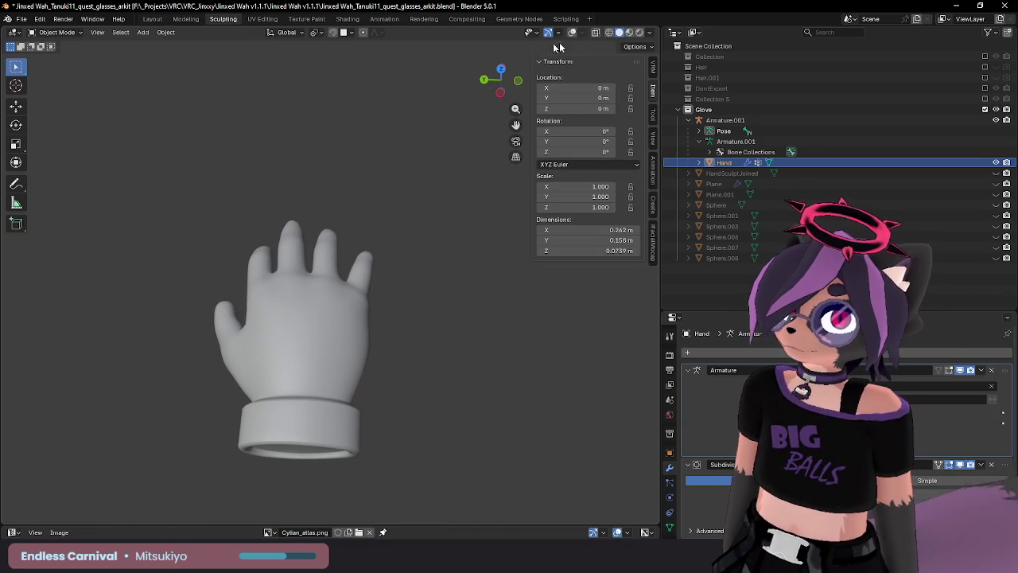
left_click(572, 35)
left_click(262, 279)
key("ctrl+Tab")
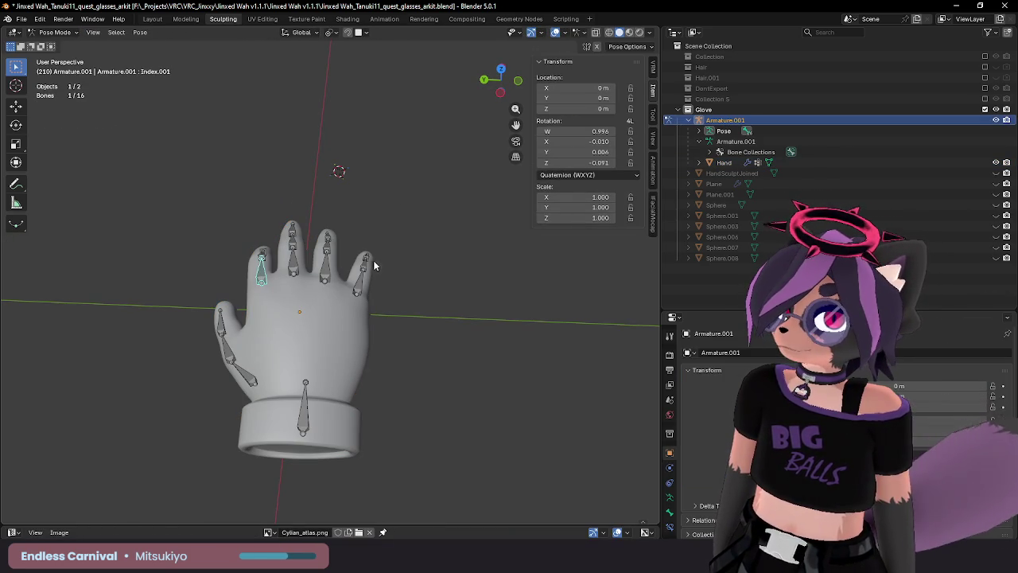
Rotate Index.001 about 6° around Z, then hide overlays and make the glove mesh active.
key("r")
key("z")
left_click(382, 271)
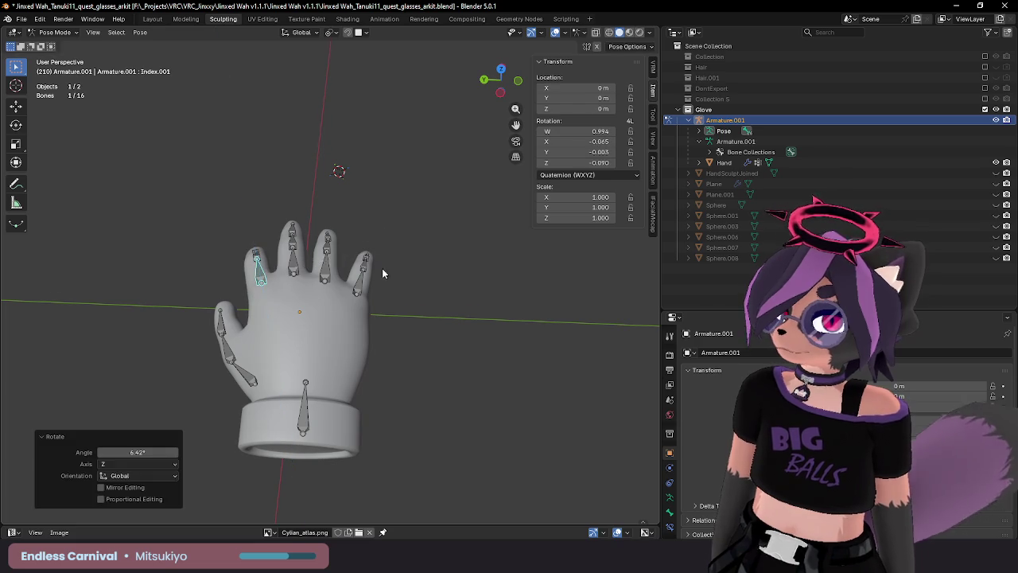
middle_click_drag(382, 270, 414, 248)
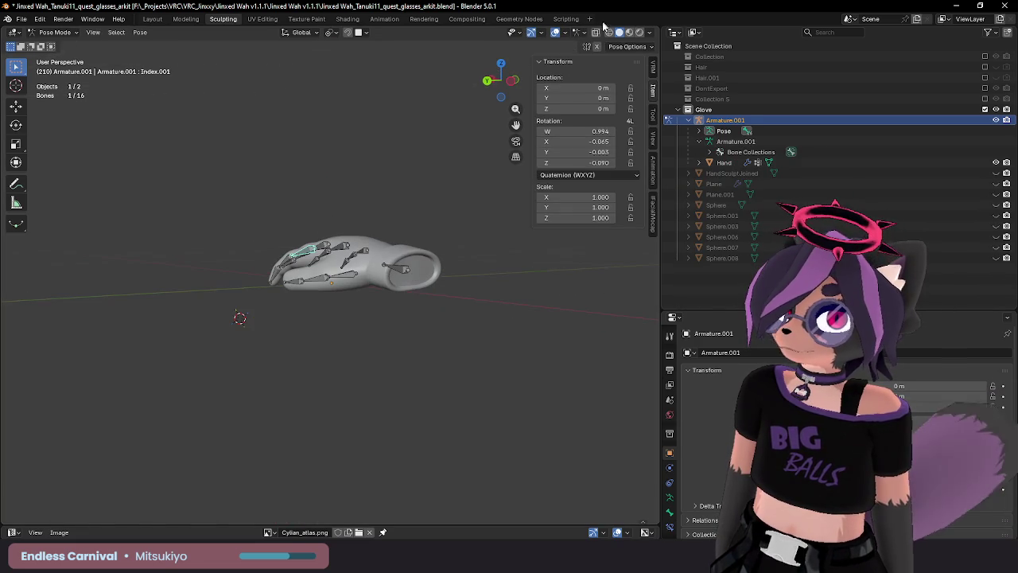
left_click(555, 33)
mouse_move(363, 163)
middle_mouse_down()
mouse_move(324, 222)
mouse_move(310, 220)
mouse_move(346, 227)
mouse_move(349, 241)
mouse_move(434, 175)
mouse_move(443, 130)
mouse_move(371, 109)
mouse_move(295, 151)
mouse_move(355, 265)
mouse_move(326, 233)
mouse_move(454, 209)
mouse_move(528, 226)
mouse_move(557, 253)
mouse_move(560, 281)
mouse_move(359, 268)
mouse_move(356, 175)
mouse_move(330, 265)
mouse_move(267, 328)
middle_mouse_up()
left_click(307, 291)
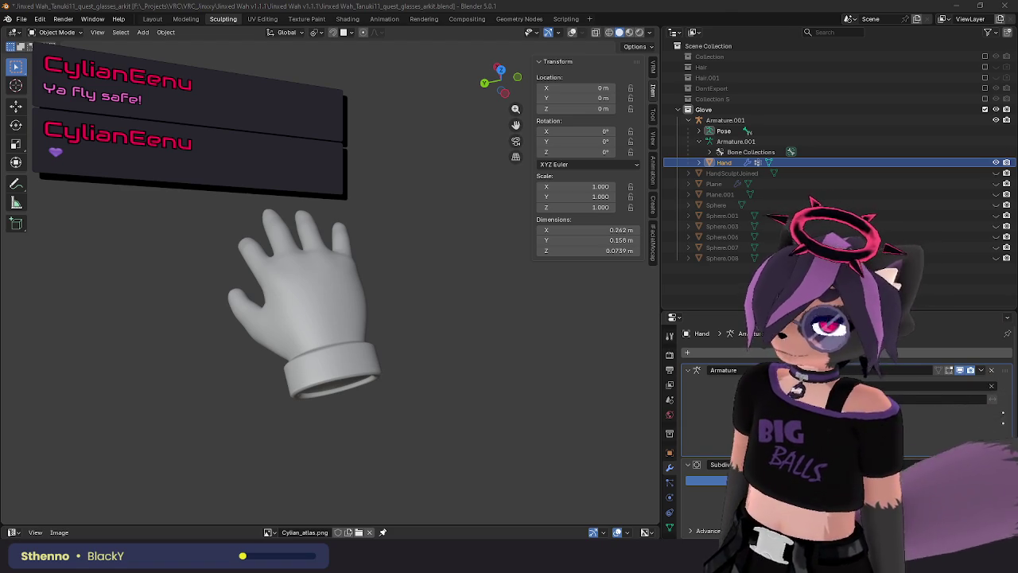
Orbit around the Hand mesh to inspect its side, back and palm.
mouse_move(318, 247)
middle_mouse_down()
mouse_move(463, 245)
mouse_move(445, 231)
middle_mouse_up()
mouse_move(410, 281)
middle_mouse_down()
mouse_move(306, 282)
mouse_move(388, 341)
mouse_move(433, 319)
mouse_move(450, 332)
mouse_move(488, 316)
mouse_move(438, 257)
mouse_move(404, 306)
mouse_move(443, 319)
mouse_move(387, 310)
mouse_move(441, 293)
mouse_move(404, 303)
mouse_move(484, 348)
mouse_move(364, 336)
mouse_move(466, 278)
mouse_move(288, 255)
middle_mouse_up()
scroll(428, 315, "up", 3)
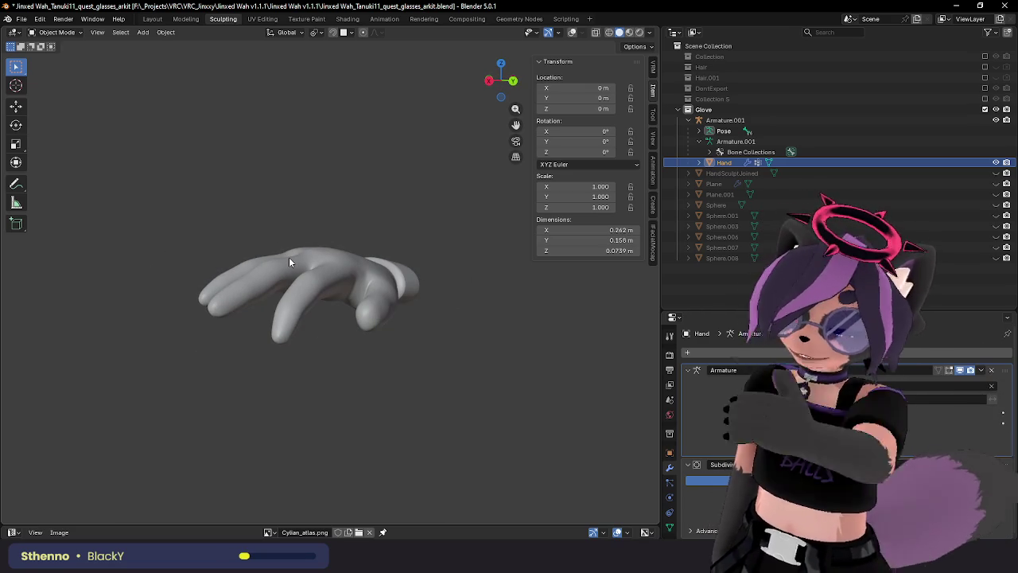
mouse_move(246, 95)
middle_mouse_down()
mouse_move(356, 240)
mouse_move(342, 227)
mouse_move(361, 212)
middle_mouse_up()
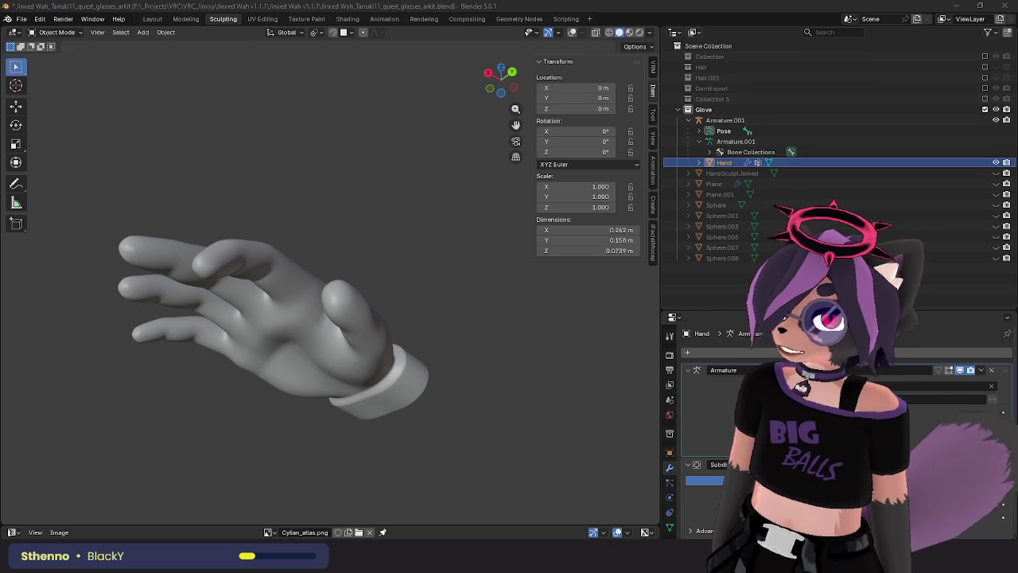
mouse_move(310, 273)
middle_mouse_down()
mouse_move(340, 250)
mouse_move(300, 303)
mouse_move(268, 284)
mouse_move(299, 326)
mouse_move(337, 326)
mouse_move(407, 272)
mouse_move(386, 232)
middle_mouse_up()
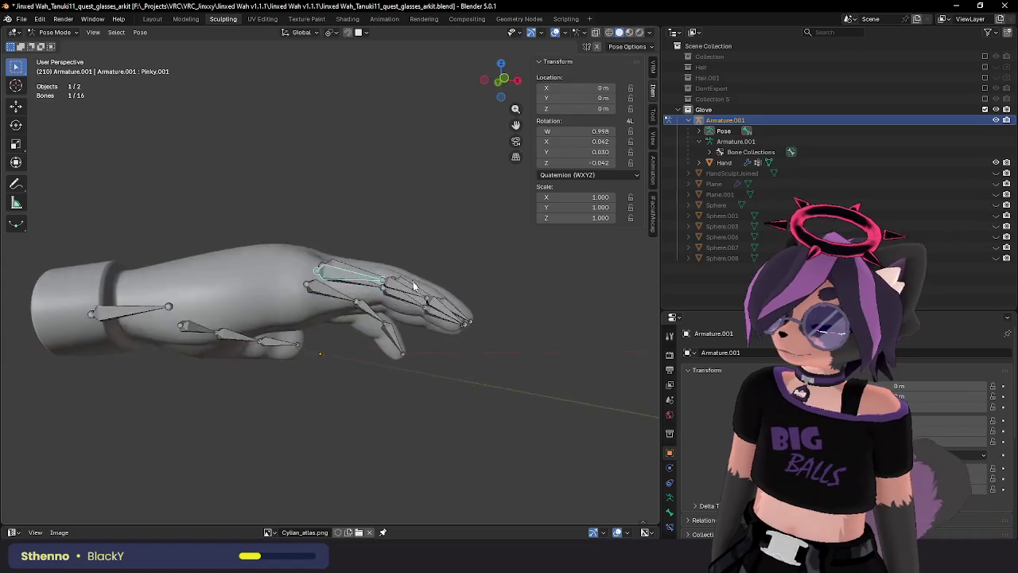
Bend the Pinky.001 base bone down 65° around the global Y axis.
mouse_move(422, 294)
middle_mouse_down()
mouse_move(448, 305)
mouse_move(461, 334)
middle_mouse_up()
key("r")
key("z")
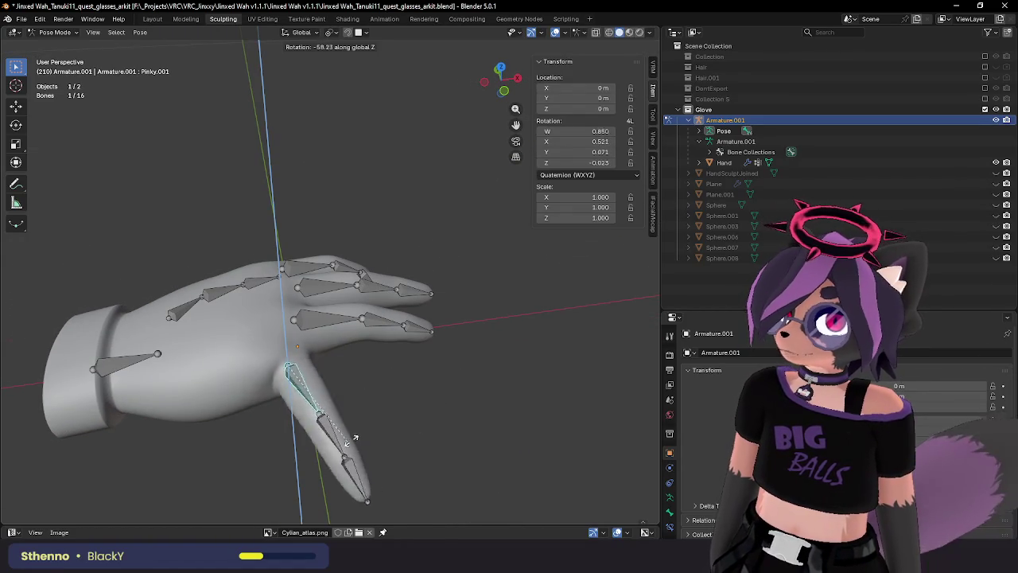
key("Escape")
middle_click_drag(449, 377, 432, 353)
key("y")
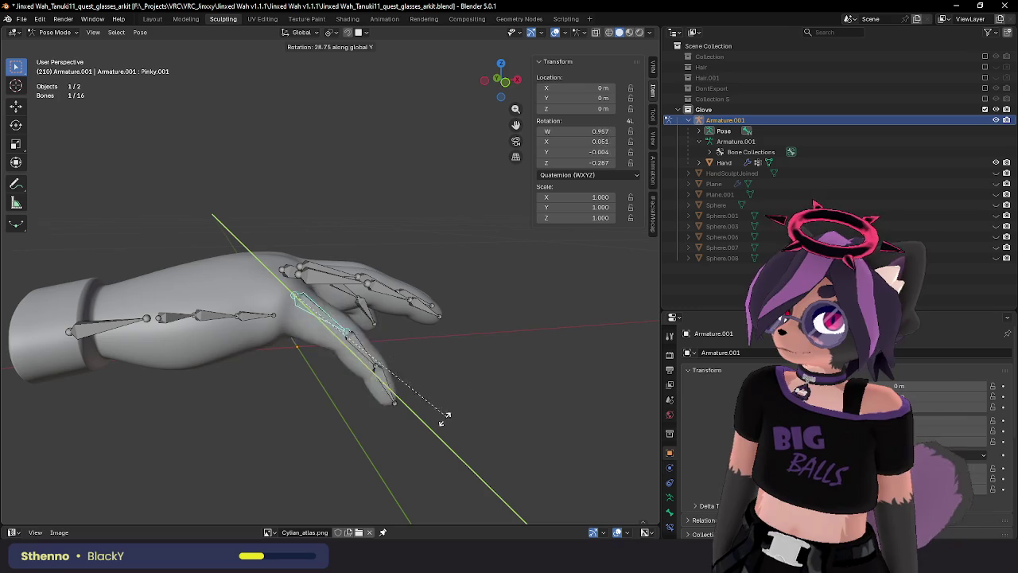
left_click(339, 450)
middle_click_drag(338, 450, 369, 353)
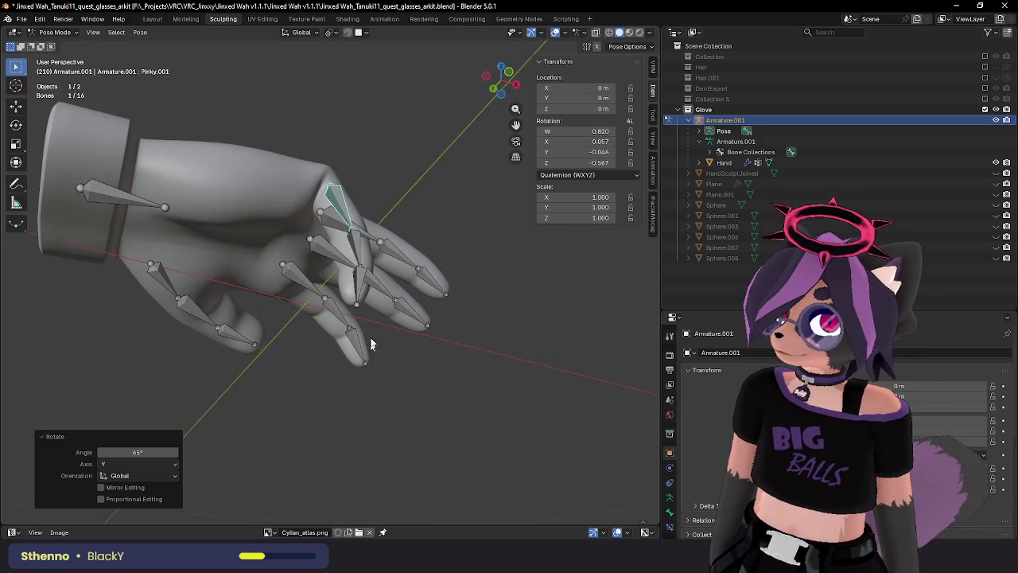
Curl Pinky.002 by 75.9° around Y and curl the Pinky.003 tip bone.
left_click(358, 236)
middle_click_drag(359, 235, 430, 356)
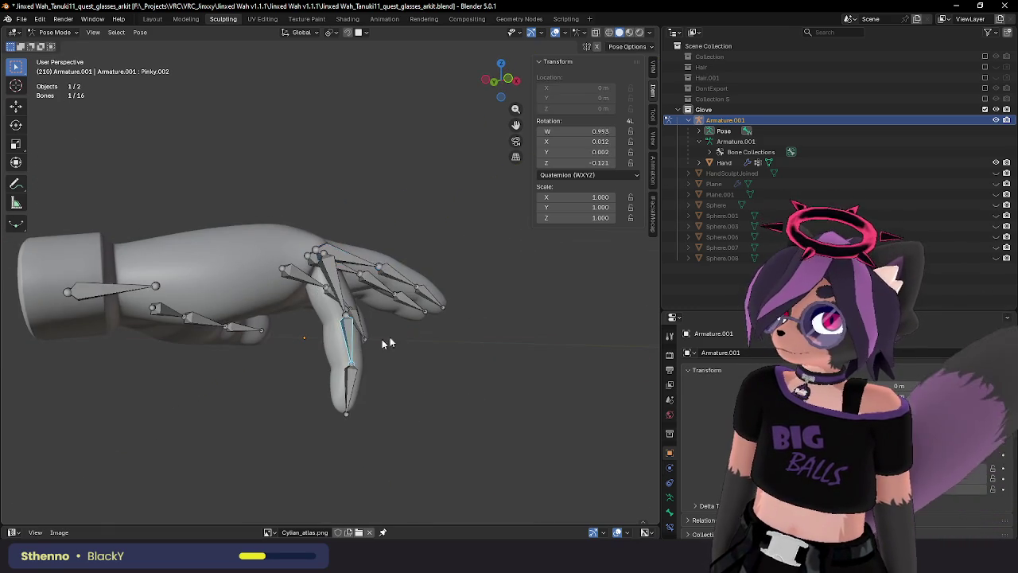
key("r")
key("y")
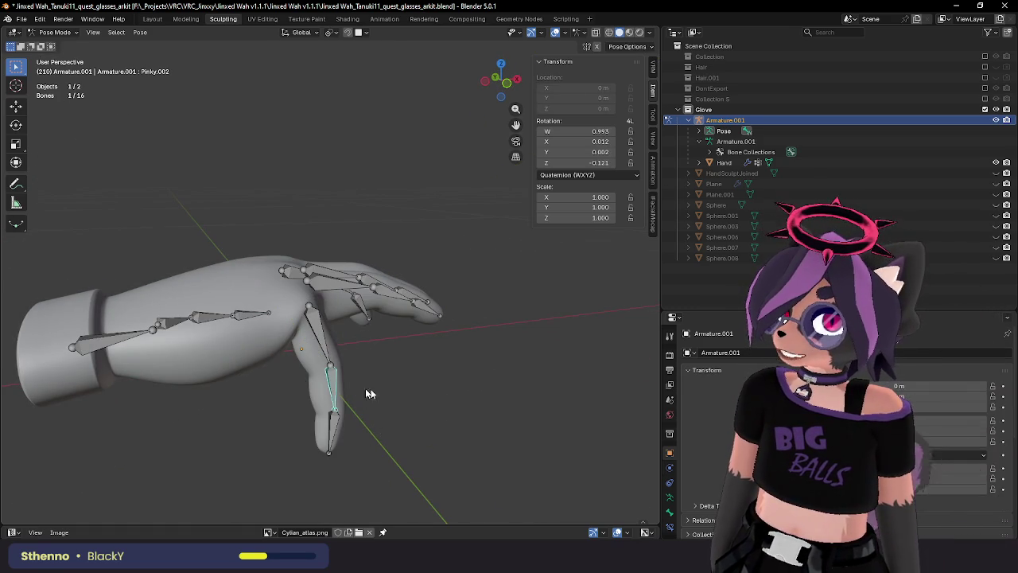
key("r")
key("y")
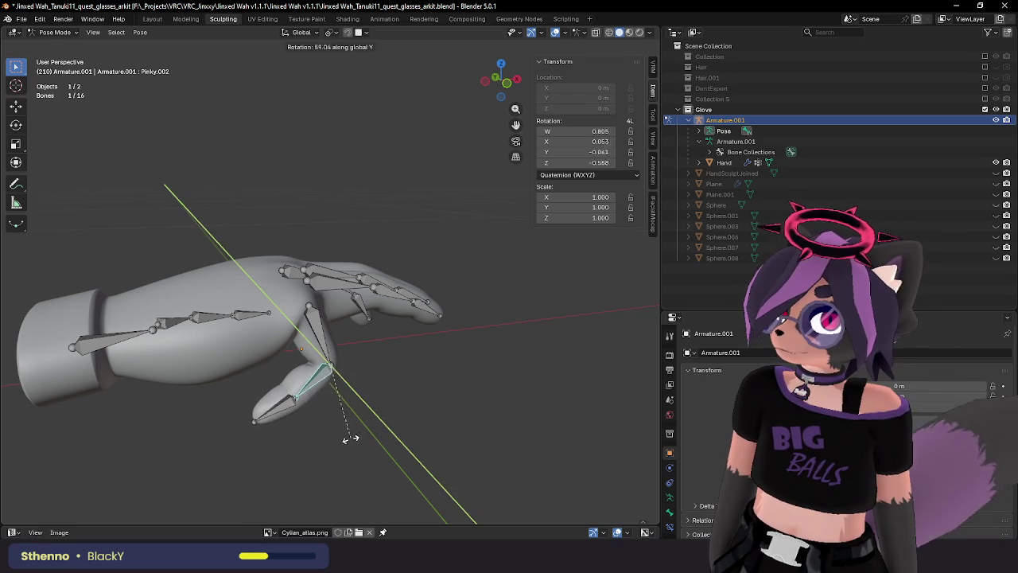
left_click(329, 444)
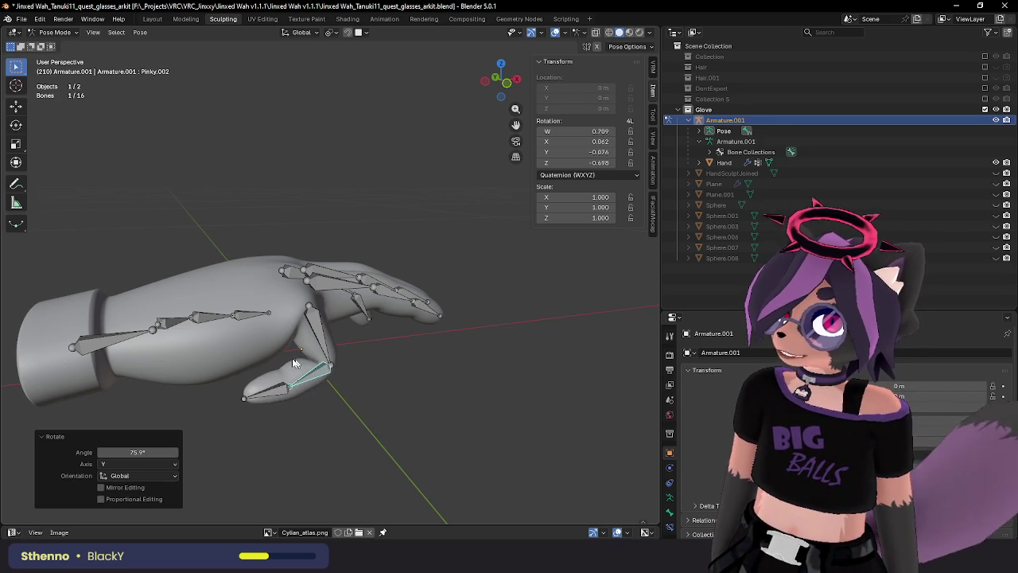
mouse_move(306, 370)
middle_mouse_down()
mouse_move(281, 348)
mouse_move(340, 372)
mouse_move(336, 354)
mouse_move(259, 362)
mouse_move(256, 374)
mouse_move(325, 396)
mouse_move(372, 371)
mouse_move(358, 368)
middle_mouse_up()
scroll(280, 348, "up", 3)
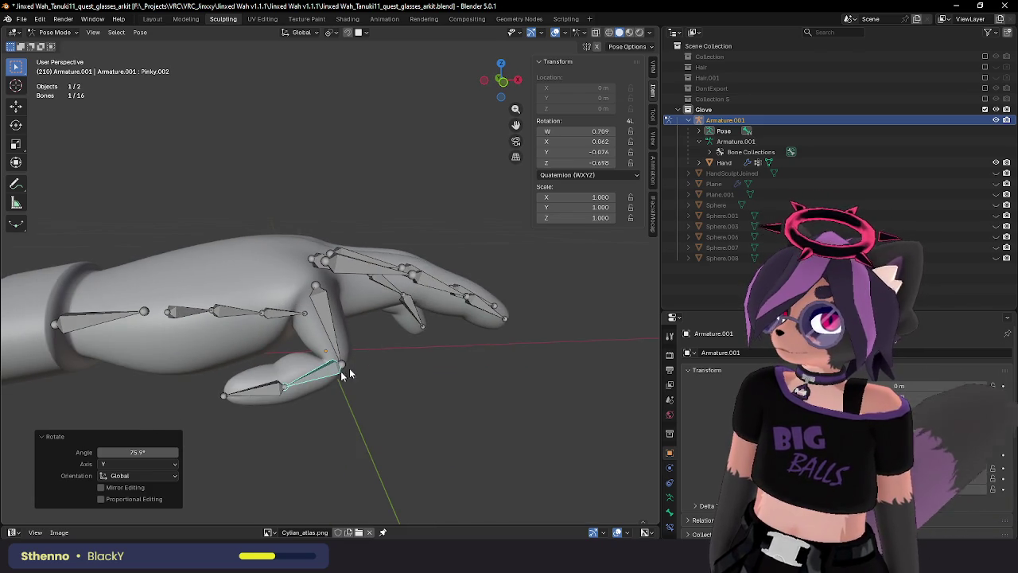
left_click(268, 390)
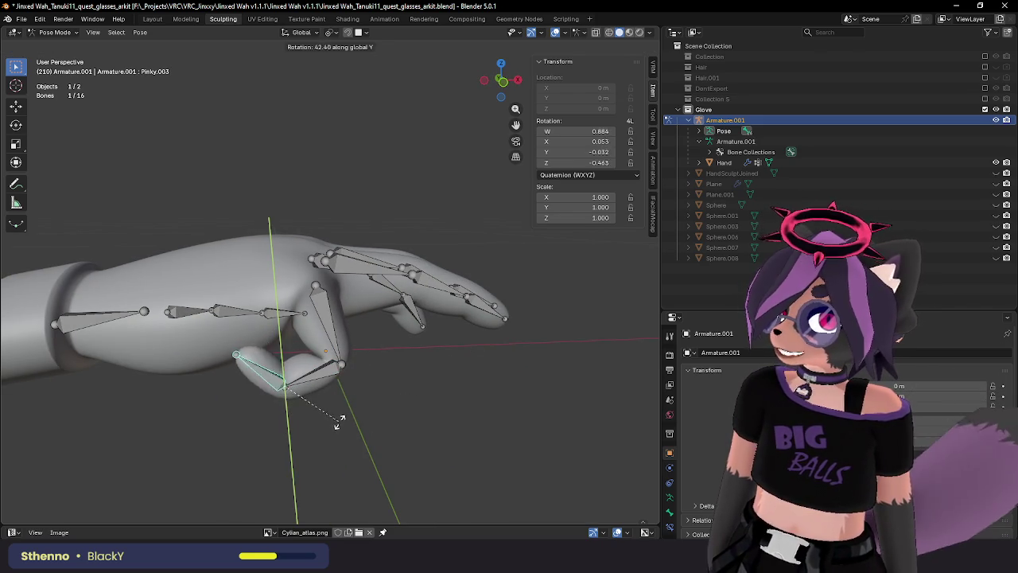
left_click(310, 427)
left_click(342, 368)
Select all bones and clear their pose back to rest.
key("a")
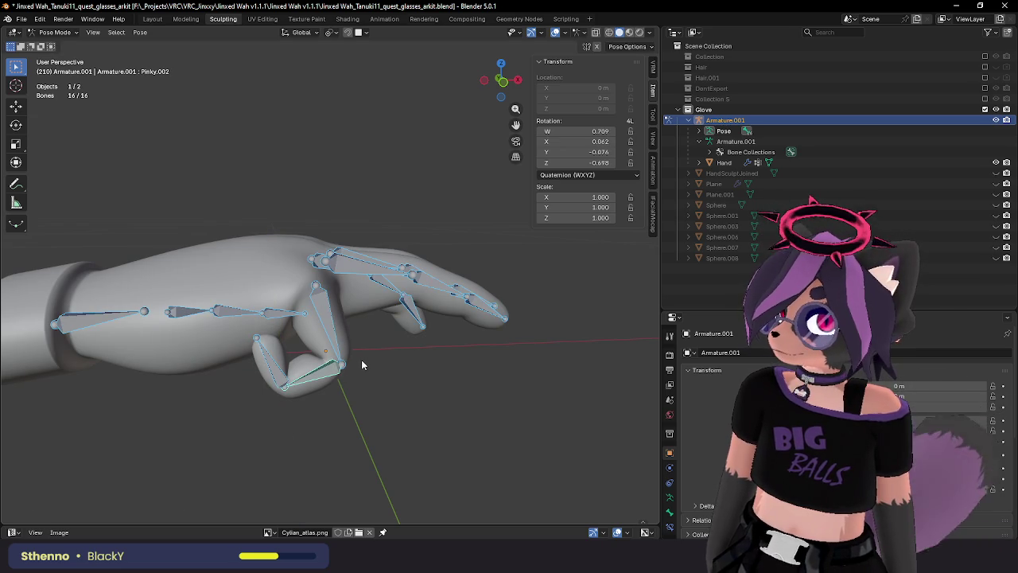
key("F3")
key("Return")
In Edit Mode, move the pinky joint inside the slimmed pinky finger.
middle_click_drag(364, 362, 409, 333, "shift")
key("Tab")
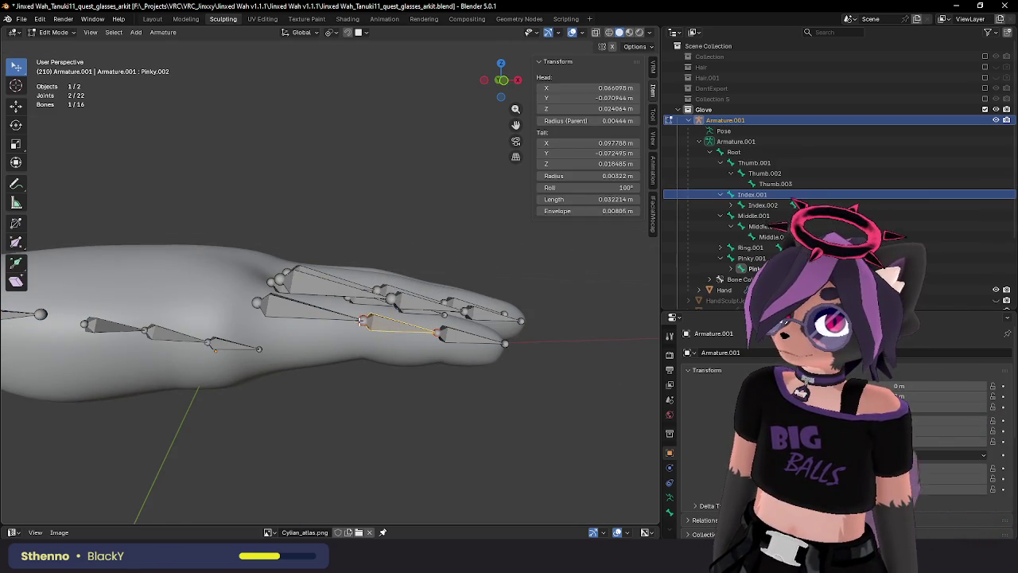
left_click(394, 329)
middle_click_drag(394, 328, 365, 281, "shift")
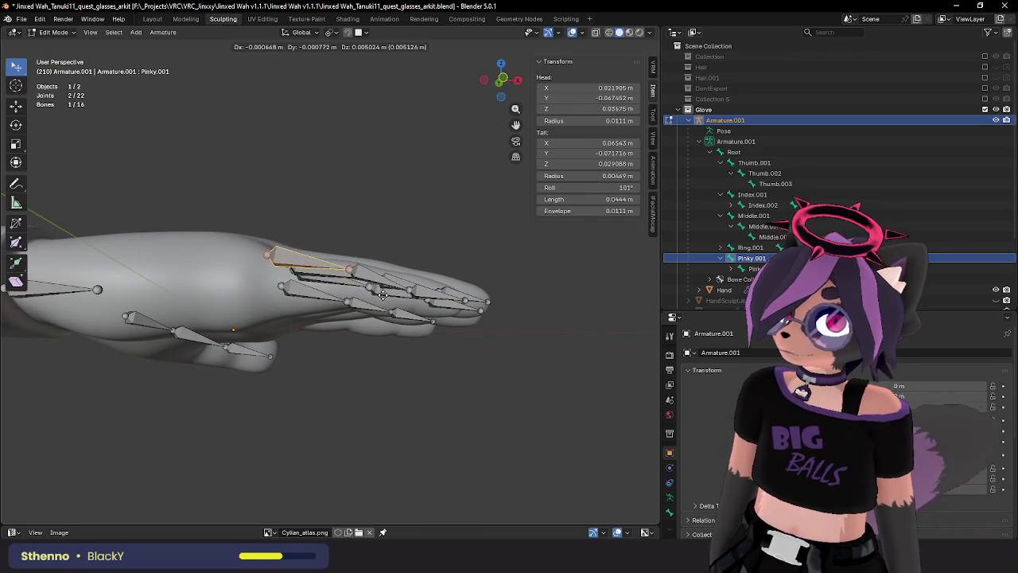
left_click(354, 280)
left_click(349, 277)
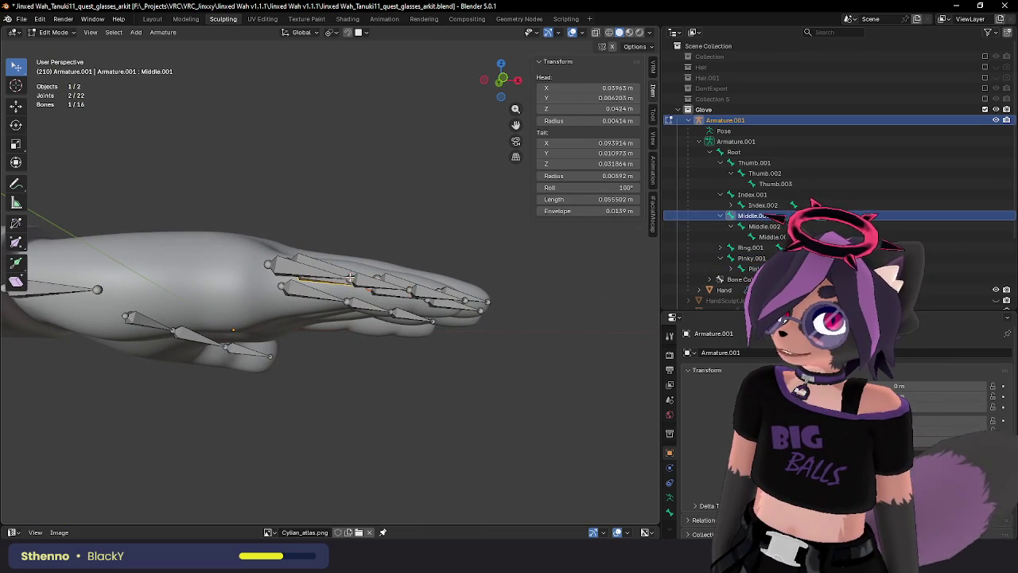
key("g")
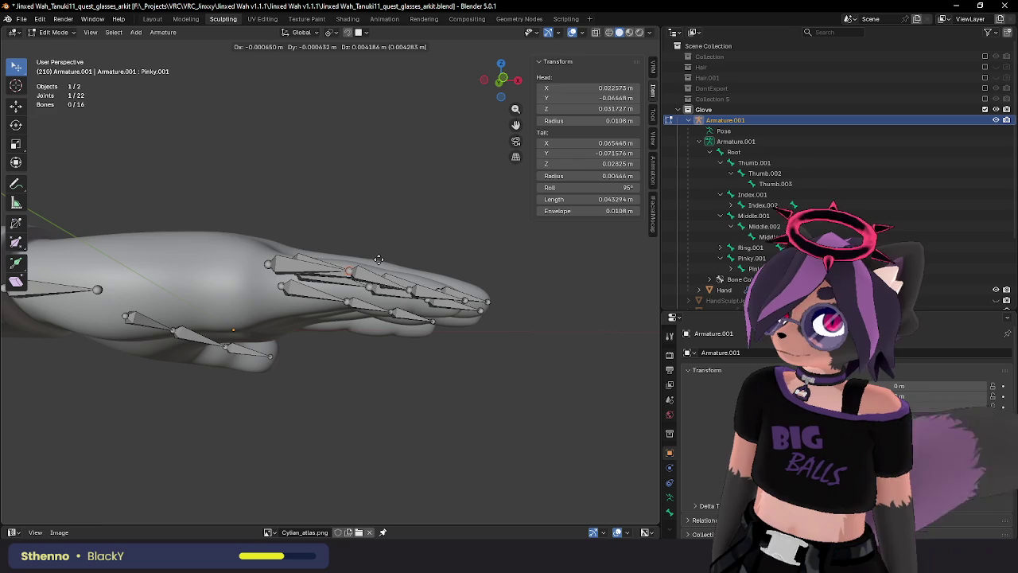
left_click(378, 259)
mouse_move(378, 260)
middle_mouse_down()
mouse_move(382, 281)
mouse_move(365, 260)
mouse_move(370, 281)
middle_mouse_up()
mouse_move(272, 283)
middle_mouse_down()
mouse_move(406, 303)
mouse_move(379, 303)
middle_mouse_up()
Test-bend the pinky in Pose Mode, then readjust its joint in Edit Mode.
key("ctrl+Tab")
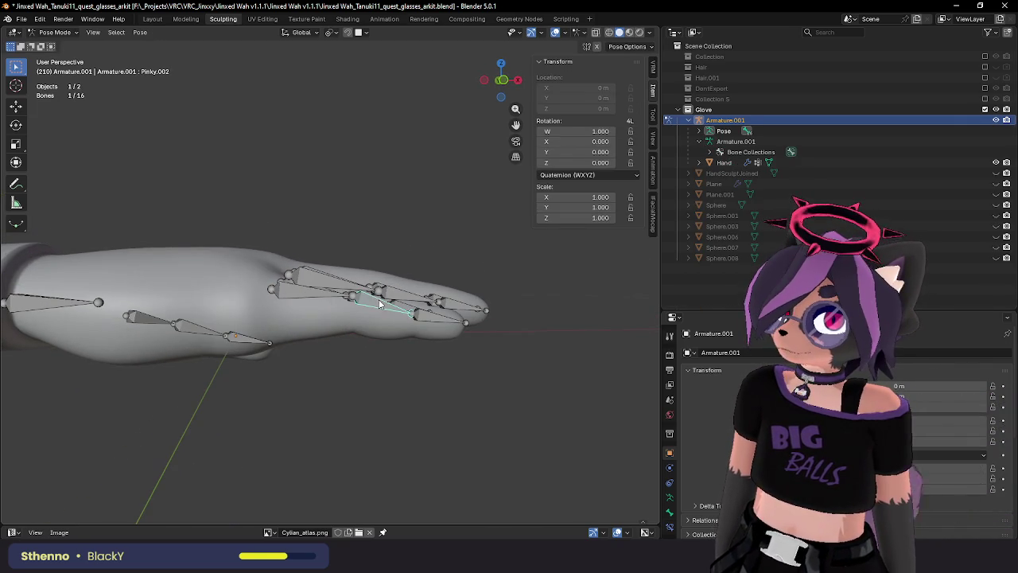
key("r")
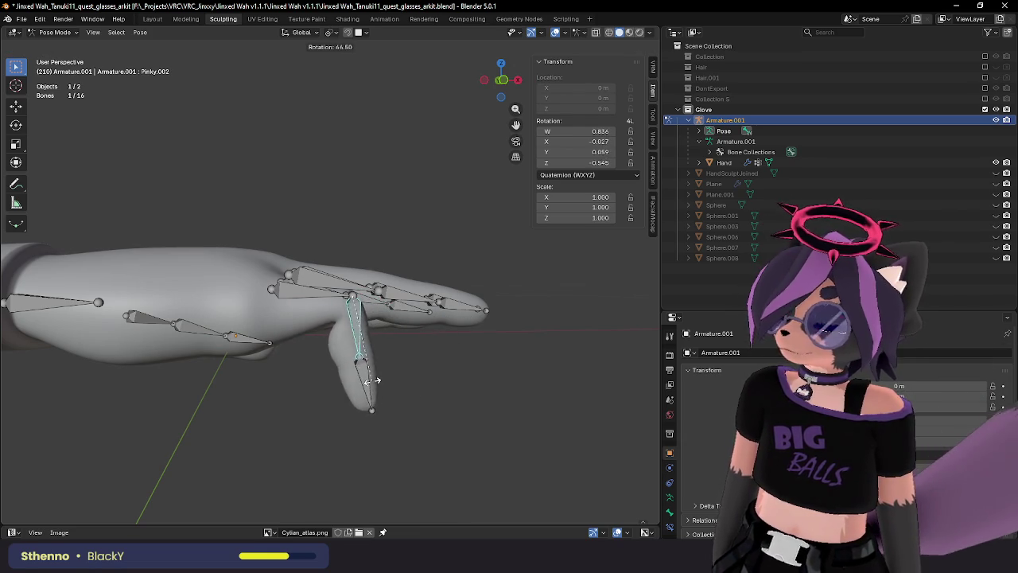
right_click(404, 312)
key("Tab")
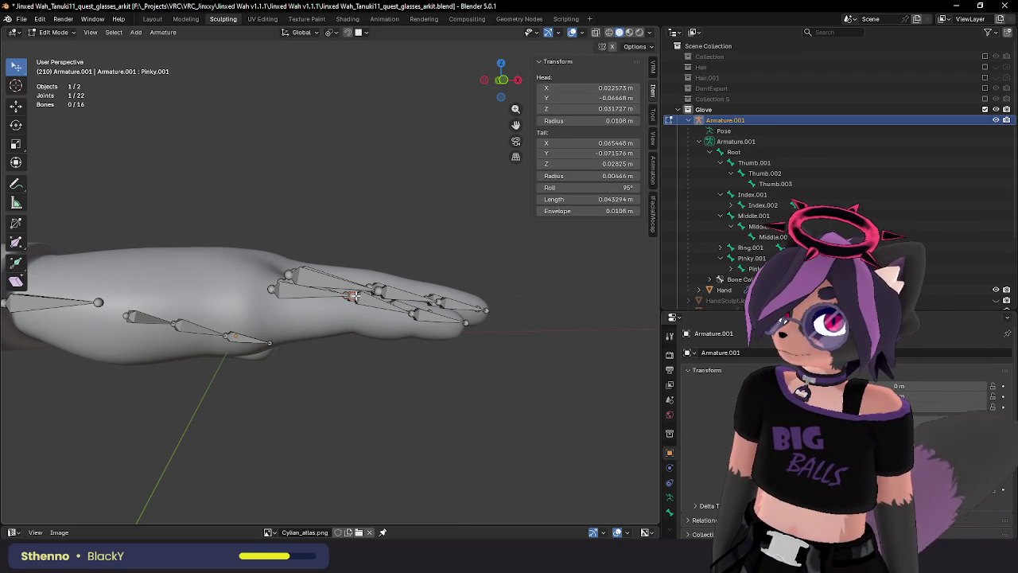
left_click(384, 299)
key("Tab")
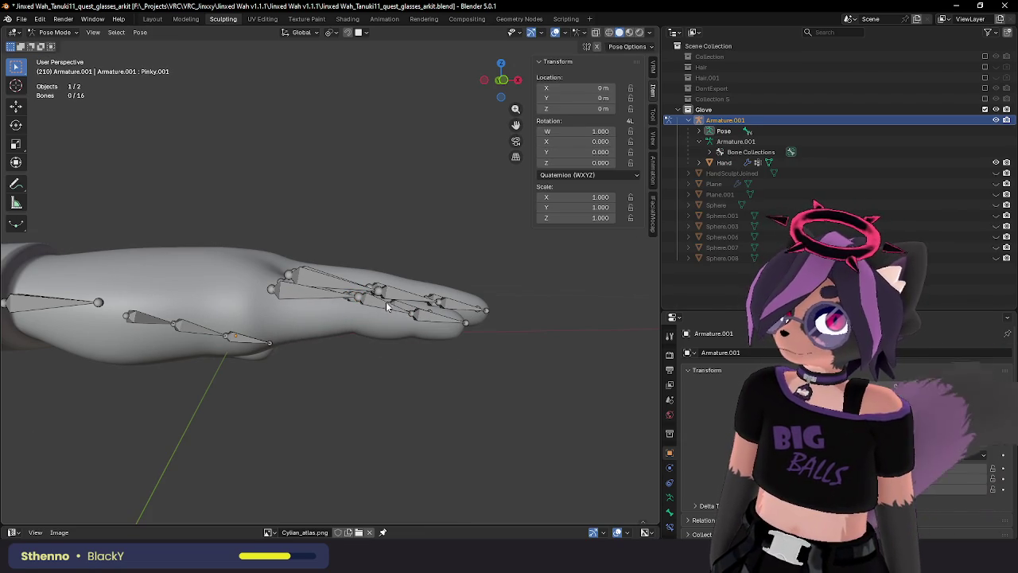
key("r")
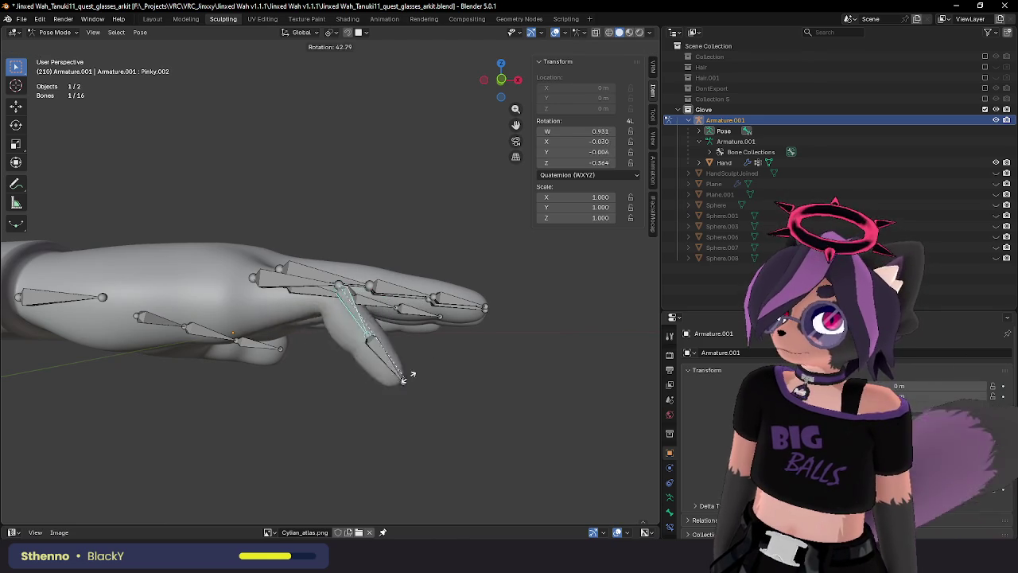
key("Escape")
Move another pinky joint, test-rotate Pinky.002, and select Pinky.001.
key("Tab")
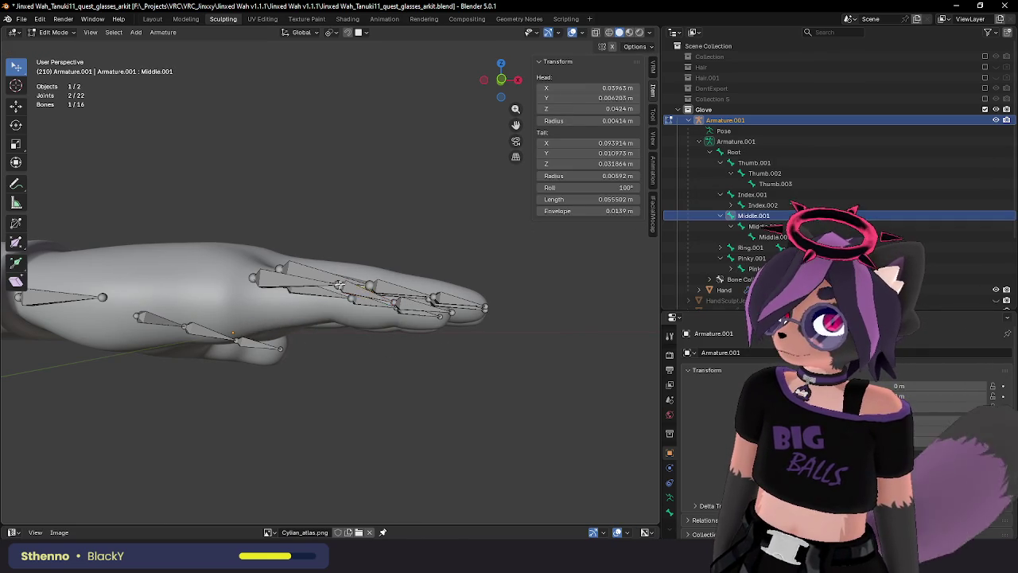
middle_click_drag(338, 285, 366, 296)
left_click(369, 297)
left_click(387, 298)
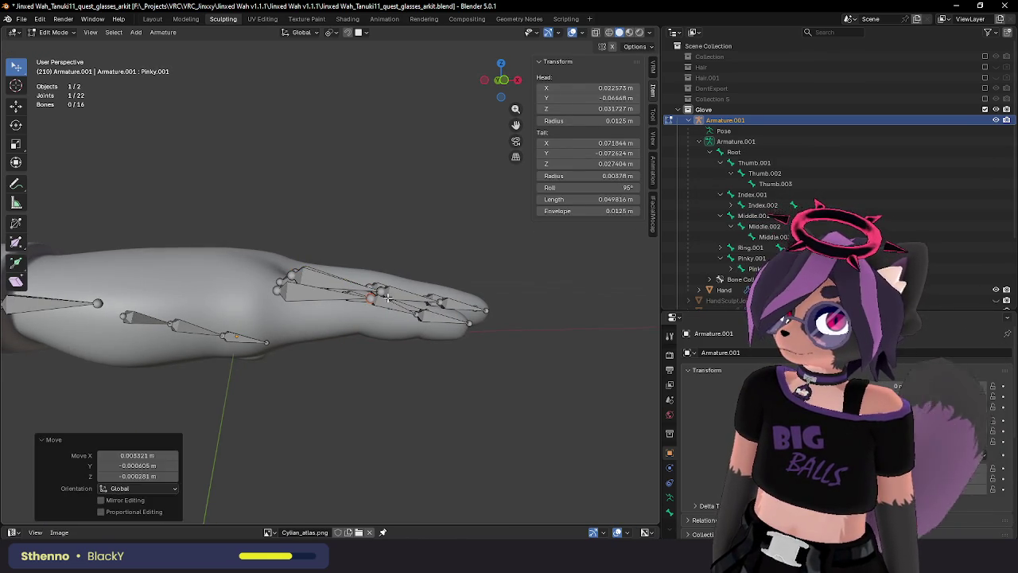
key("Tab")
key("r")
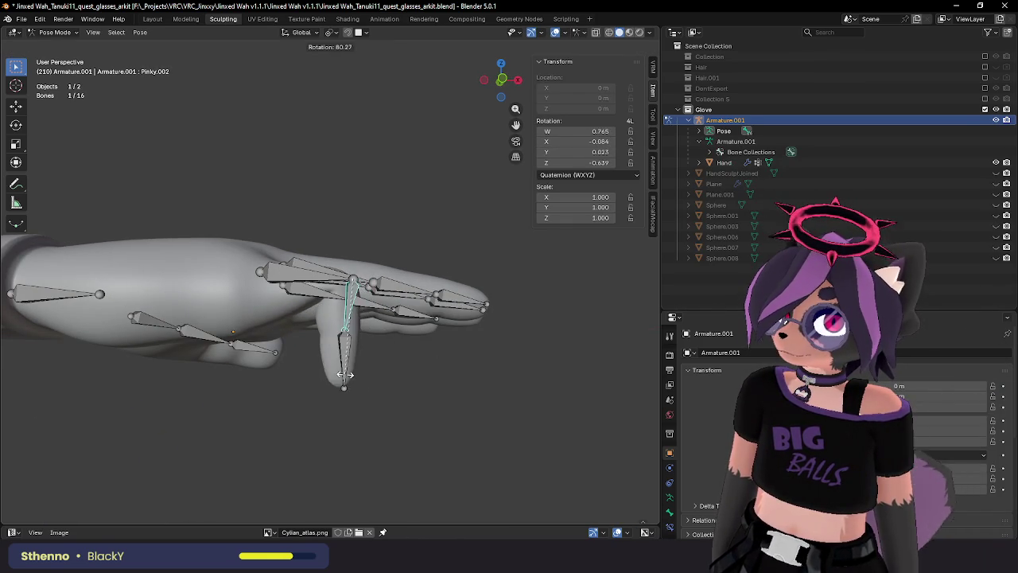
key("Escape")
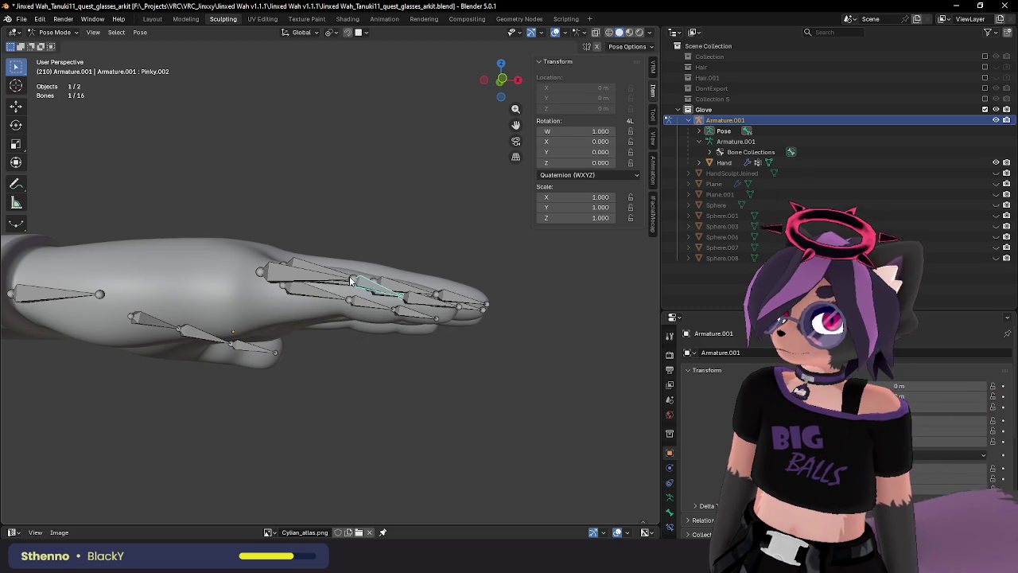
left_click(351, 280)
middle_click_drag(351, 280, 387, 316)
Reposition the joint near the pinky so it sits inside the finger.
key("Tab")
key("Tab")
key("Tab")
left_click(385, 312)
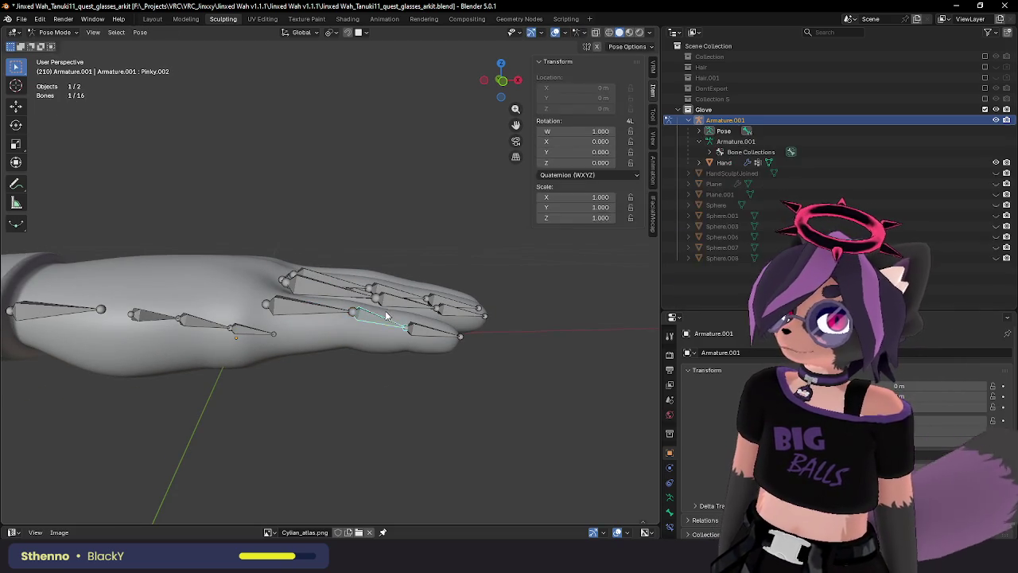
left_click(347, 318)
mouse_move(391, 325)
middle_mouse_down()
mouse_move(363, 312)
mouse_move(382, 302)
middle_mouse_up()
key("Tab")
key("Tab")
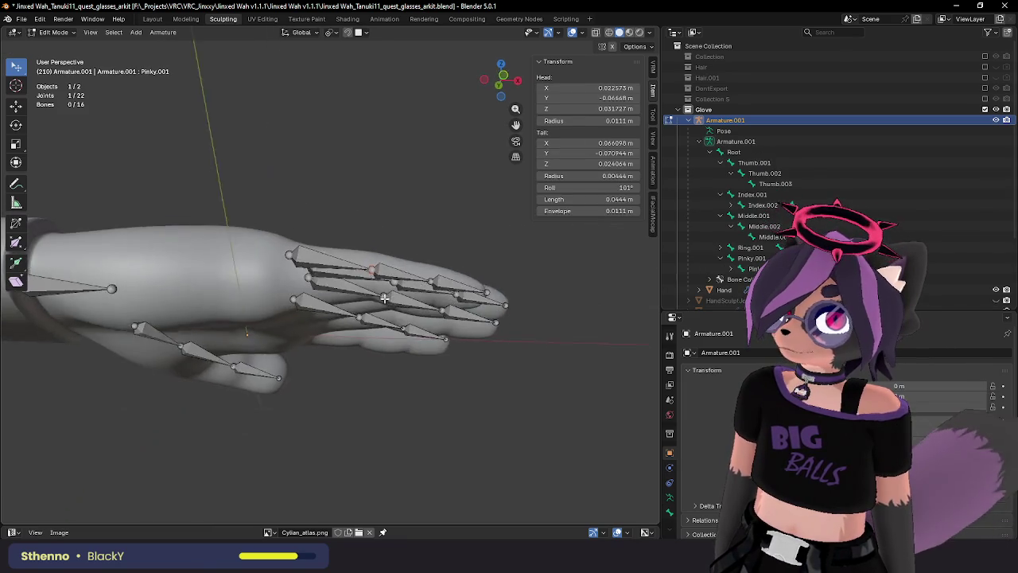
Check front and back orthographic views, nudge a bone tail about 0.002 m, and return to Object Mode.
key("KP_1")
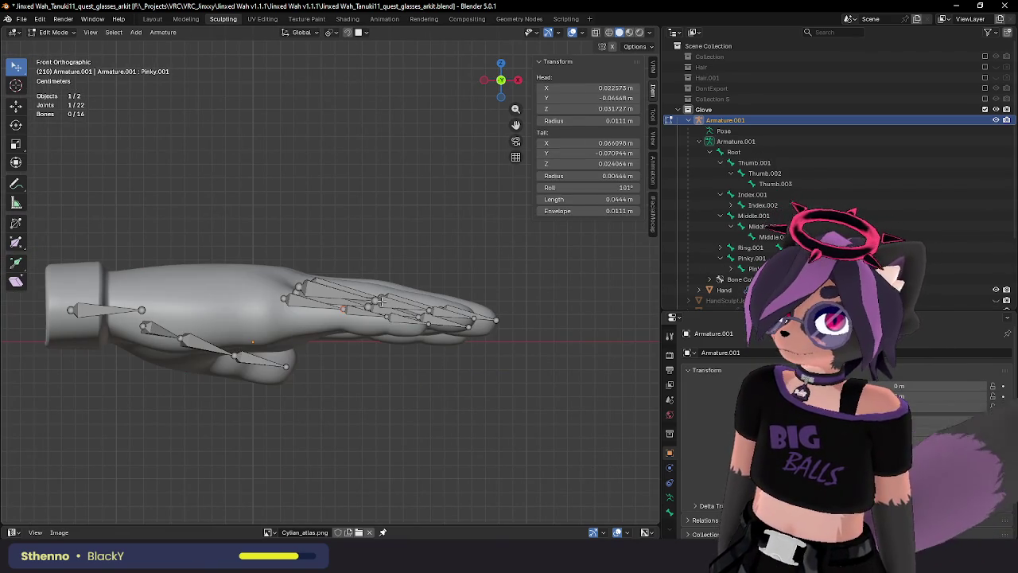
scroll(382, 301, "up", 1)
scroll(384, 304, "up", 1)
key("ctrl+KP_1")
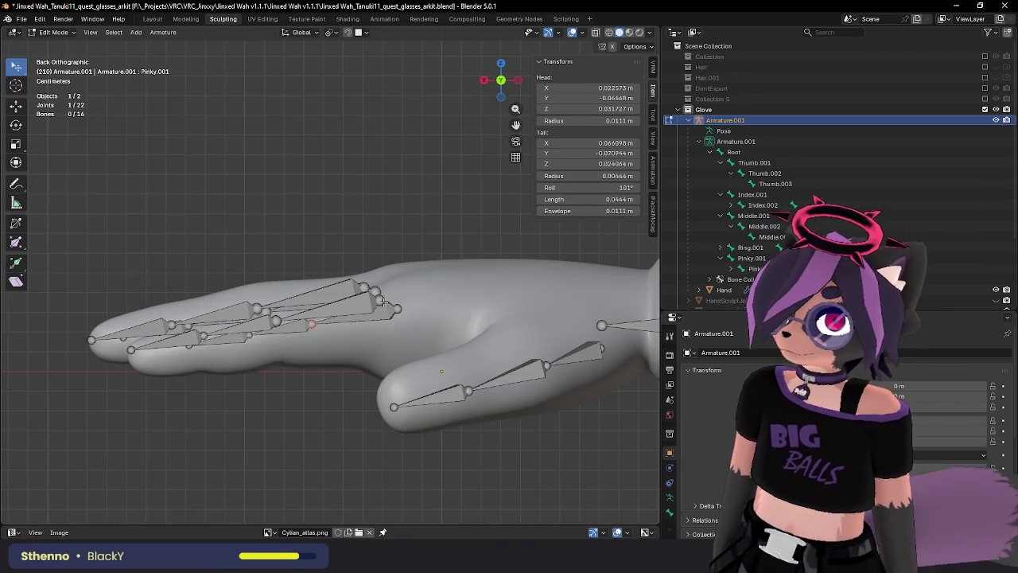
mouse_move(361, 311)
middle_mouse_down()
mouse_move(479, 322)
mouse_move(376, 328)
mouse_move(379, 320)
mouse_move(380, 342)
mouse_move(409, 334)
mouse_move(249, 133)
middle_mouse_up()
key("g")
left_click(381, 320)
key("Tab")
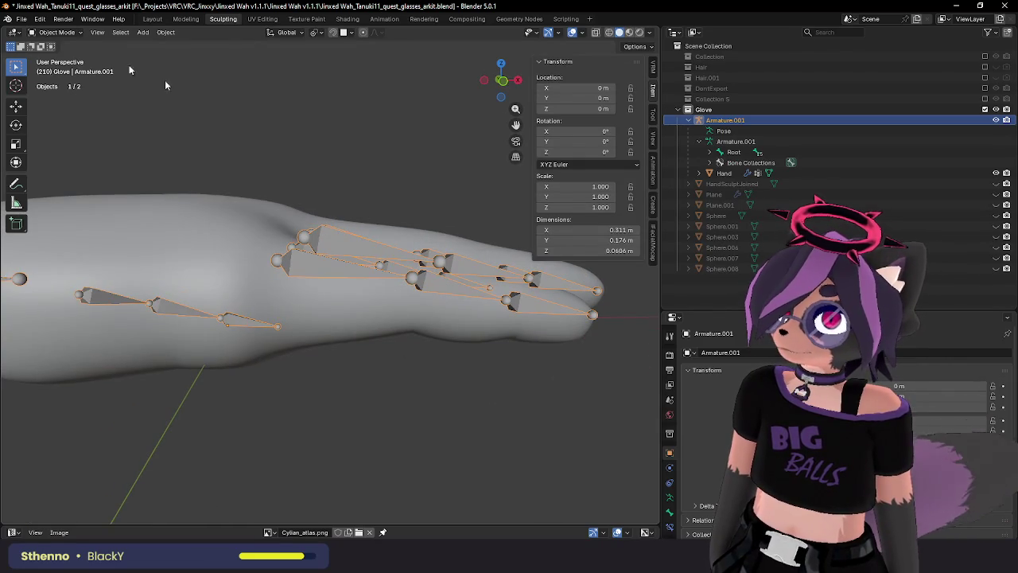
Test-bend the pinky bone 75.5° in Pose Mode, then undo the bend.
left_click(67, 66)
middle_click_drag(464, 284, 466, 293)
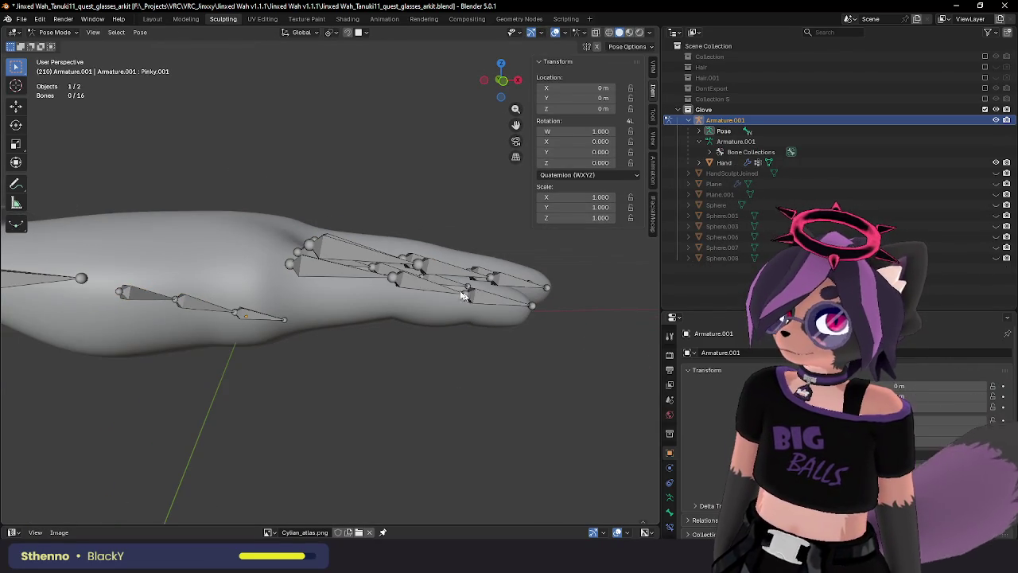
key("r")
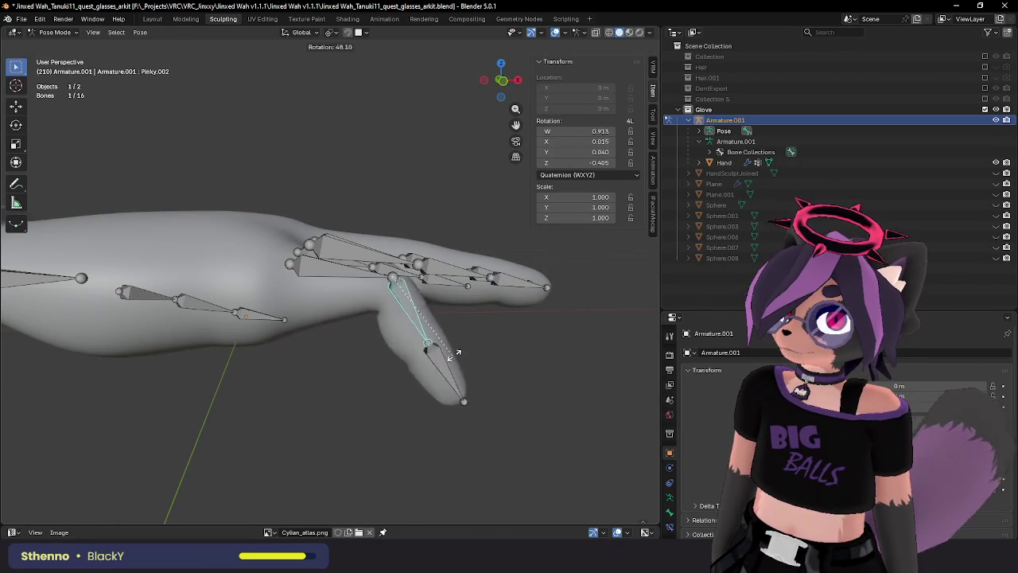
left_click(446, 350)
mouse_move(446, 350)
middle_mouse_down()
mouse_move(415, 348)
mouse_move(463, 312)
middle_mouse_up()
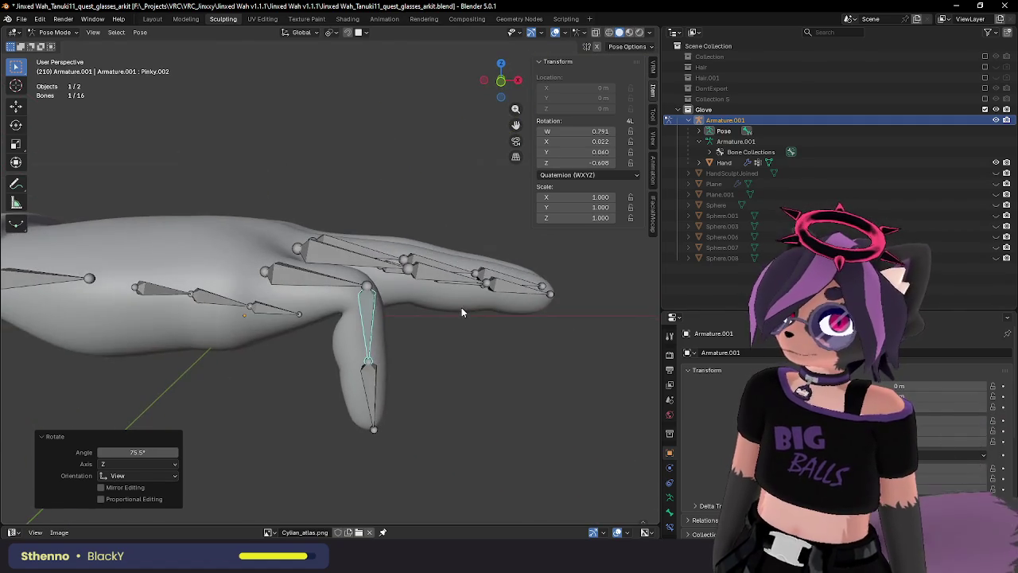
key("r")
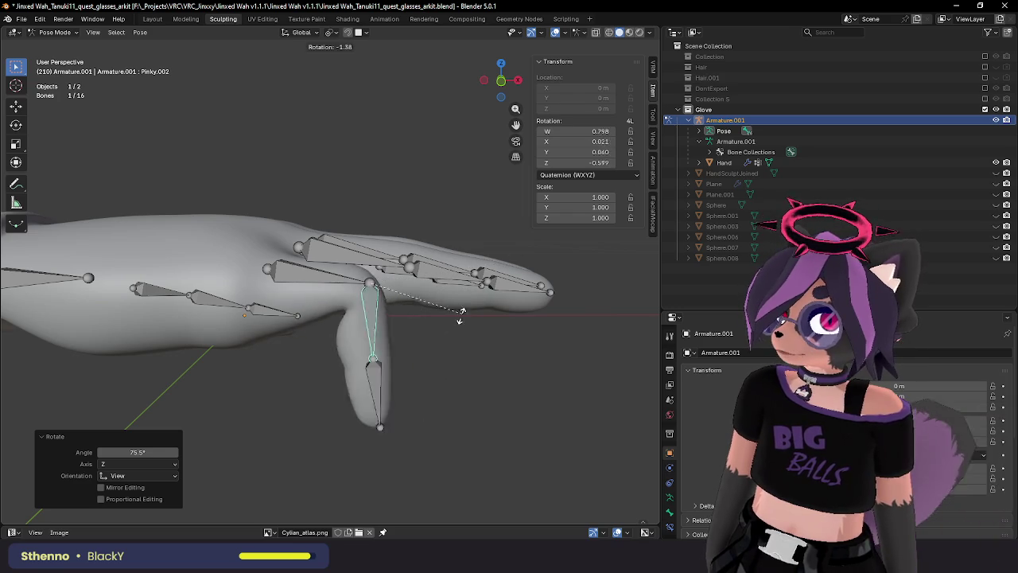
left_click(439, 334)
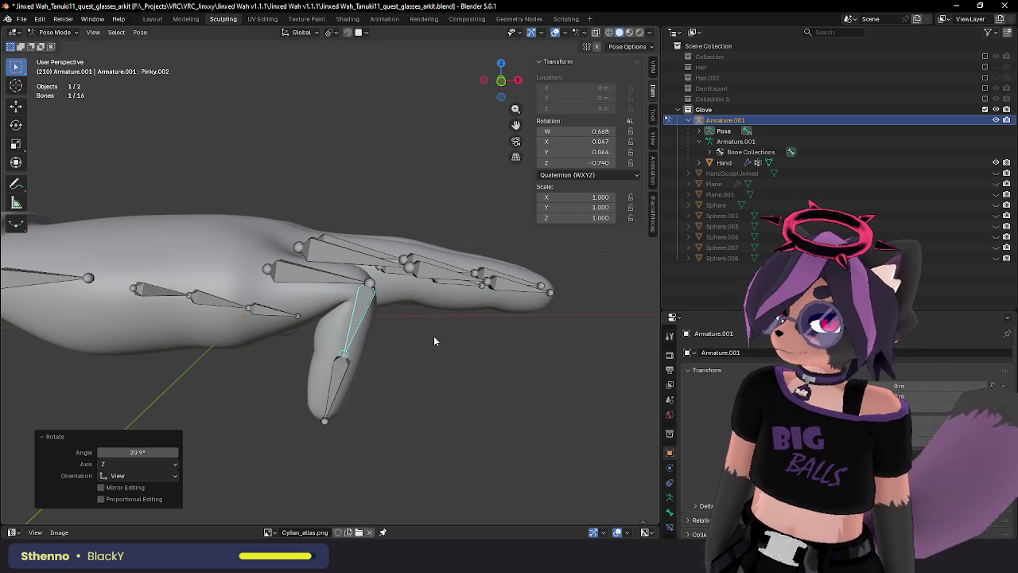
key("ctrl+z")
key("ctrl+z")
key("ctrl+z")
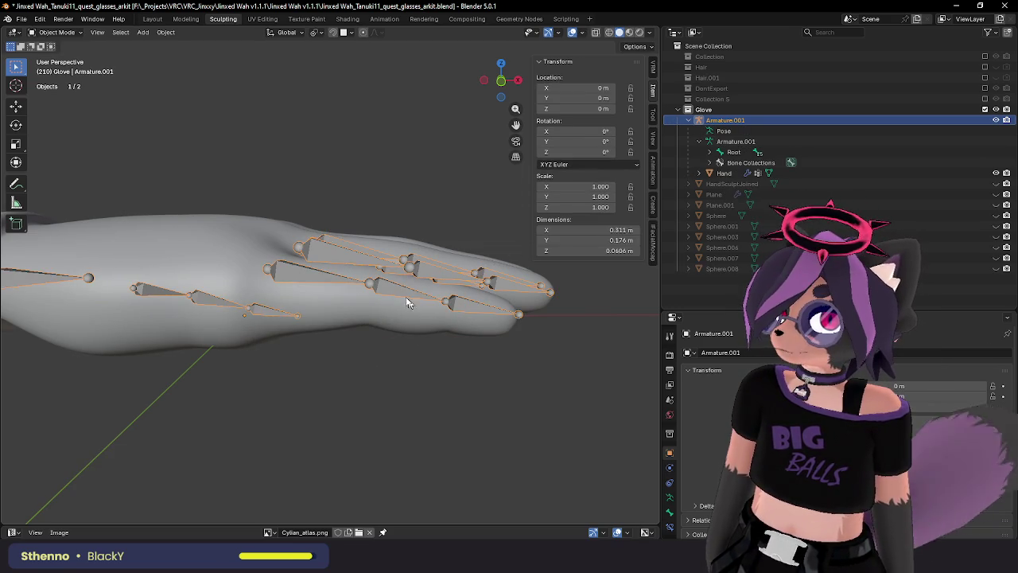
Reposition the pinky bone's tail in armature Edit Mode.
key("Tab")
key("g")
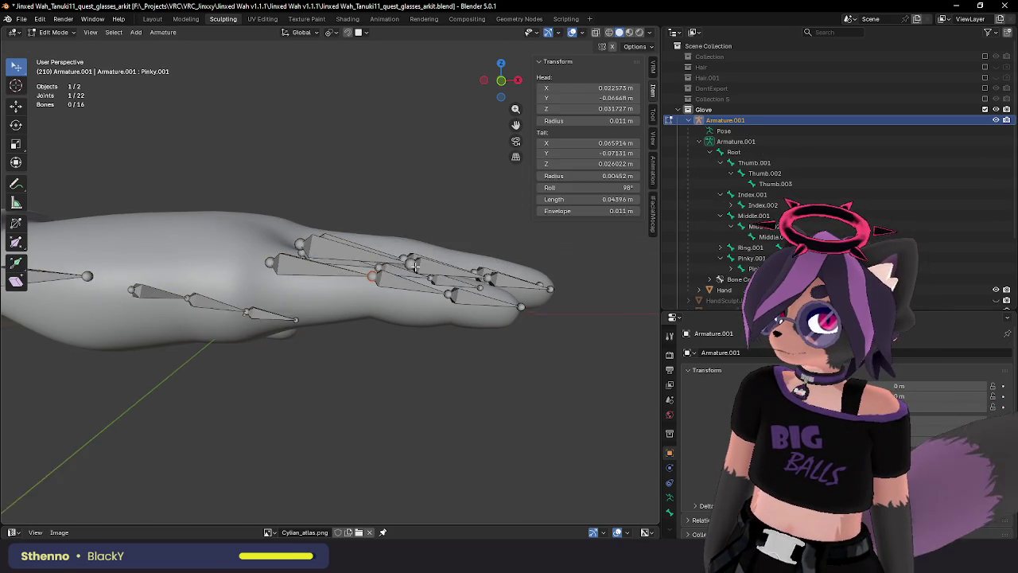
left_click(407, 253)
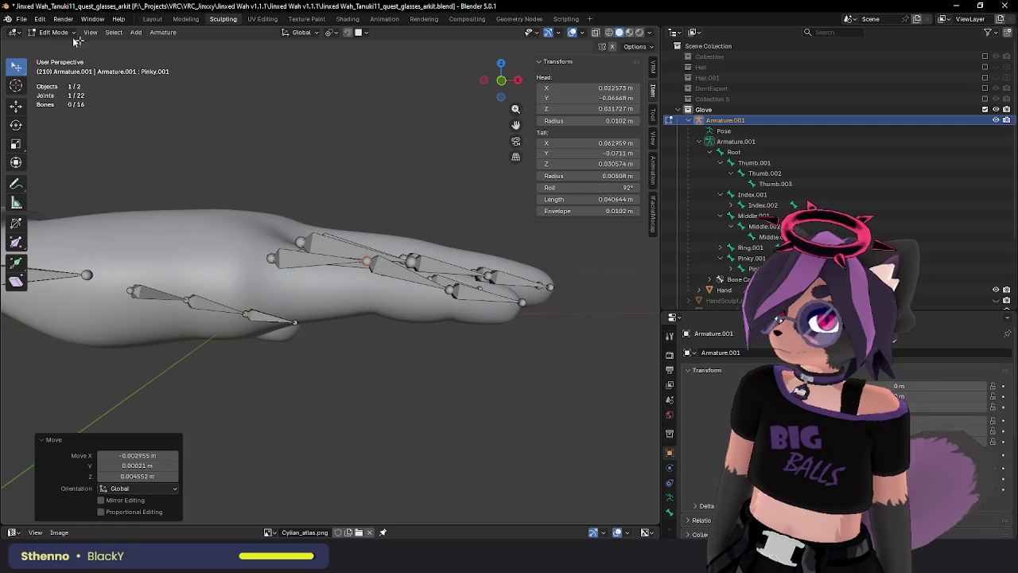
In Pose Mode, curl Pinky.002 down and bend the Pinky.003 fingertip 82°.
left_click(58, 67)
left_click(390, 277)
key("r")
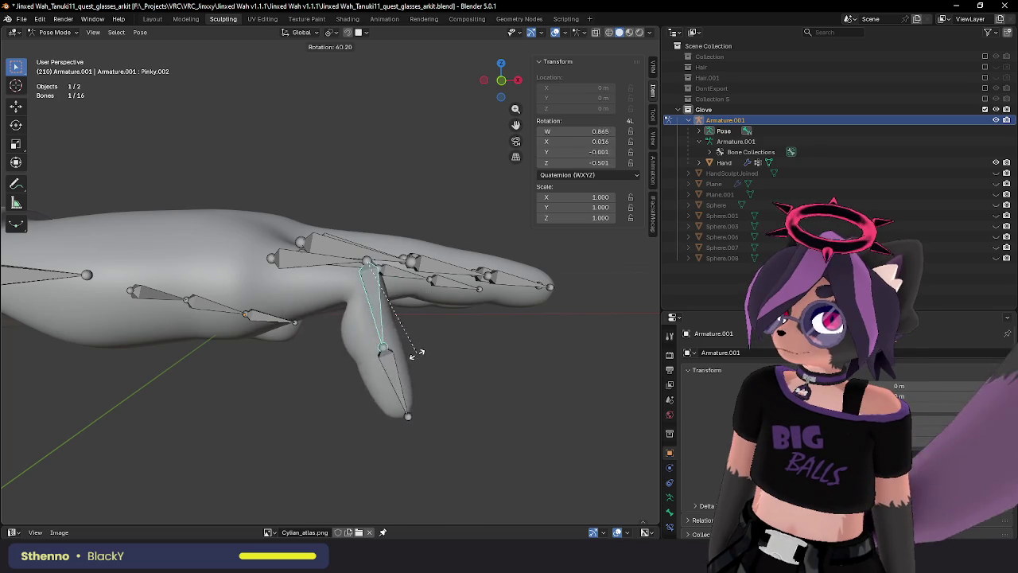
left_click(373, 362)
left_click(339, 374)
key("ctrl+z")
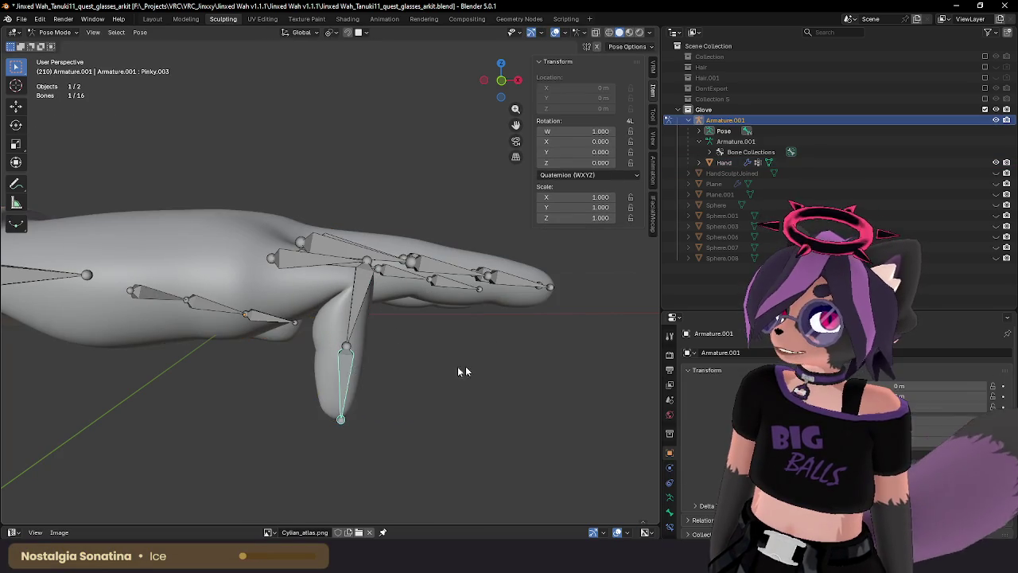
key("r")
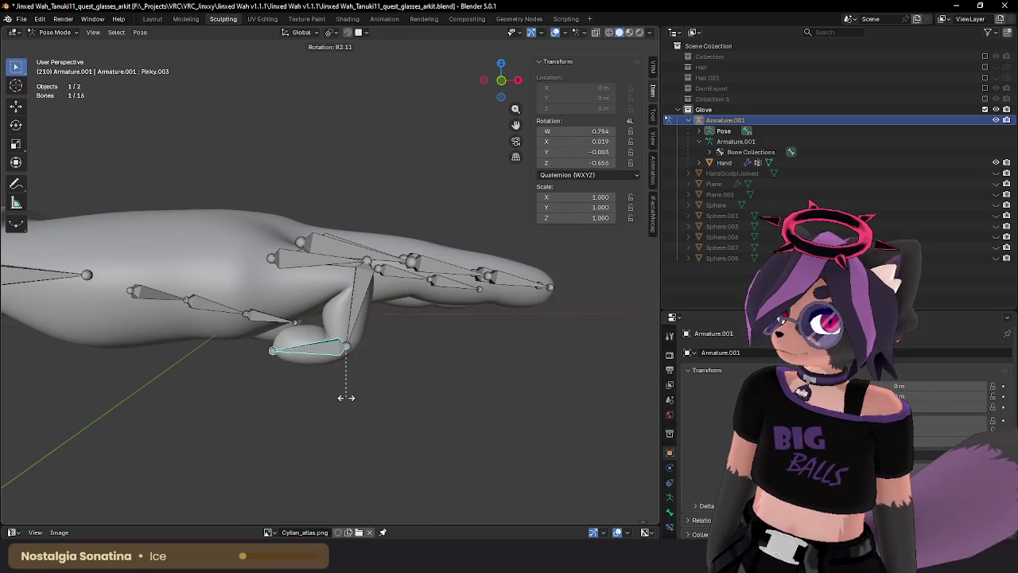
left_click(346, 398)
Refine the Pinky.003 rotation and hide the overlays to inspect the curled pinky.
left_click(399, 390)
mouse_move(421, 371)
middle_mouse_down()
mouse_move(478, 355)
mouse_move(404, 376)
middle_mouse_up()
key("r")
left_click(469, 369)
left_click(381, 342)
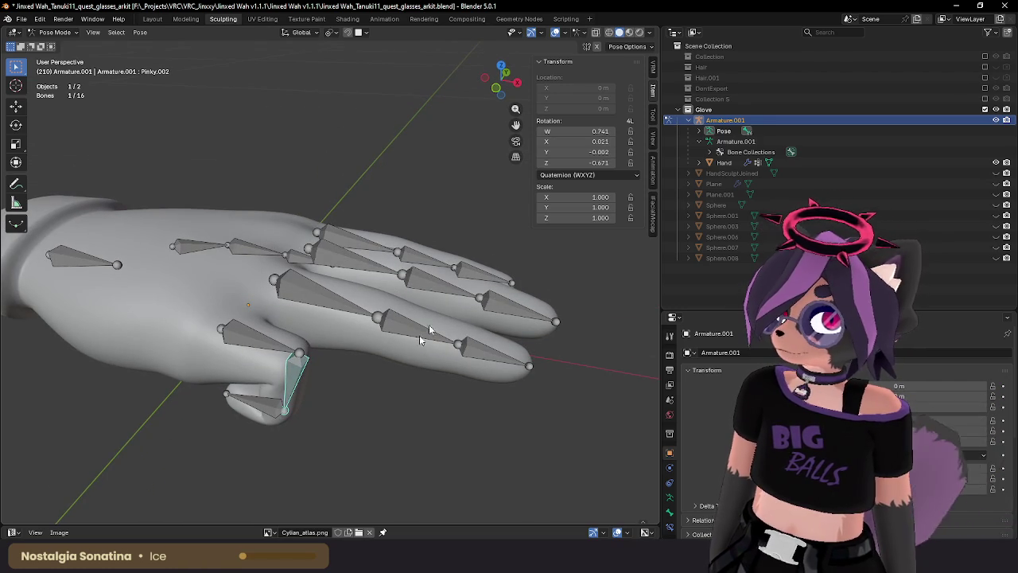
left_click(555, 32)
mouse_move(342, 223)
middle_mouse_down()
mouse_move(286, 198)
mouse_move(368, 196)
mouse_move(332, 259)
mouse_move(382, 236)
mouse_move(398, 181)
mouse_move(390, 190)
middle_mouse_up()
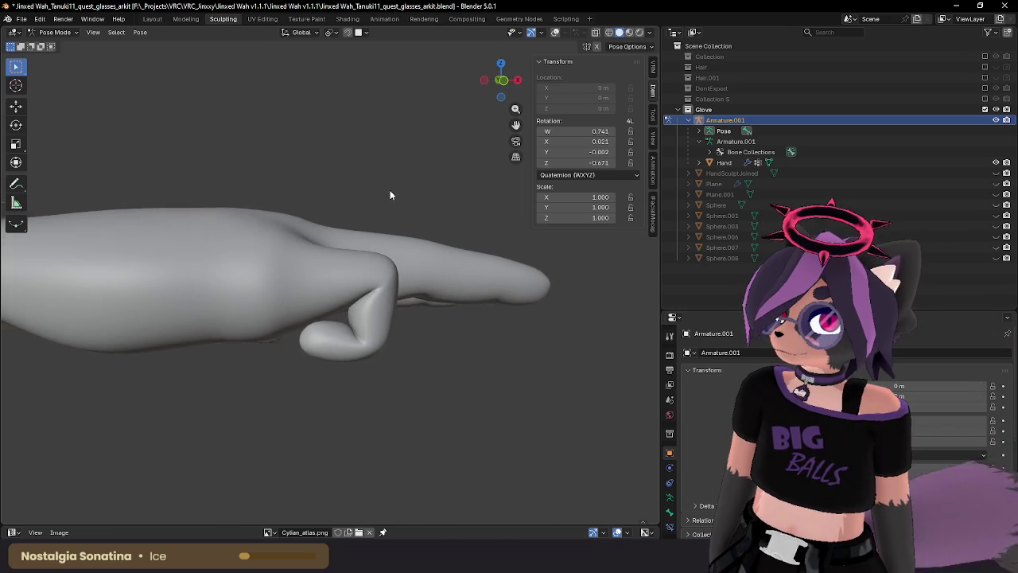
Rotate Pinky.001 by 34°, check the curl with overlays off, then show overlays again.
scroll(389, 190, "down", 3)
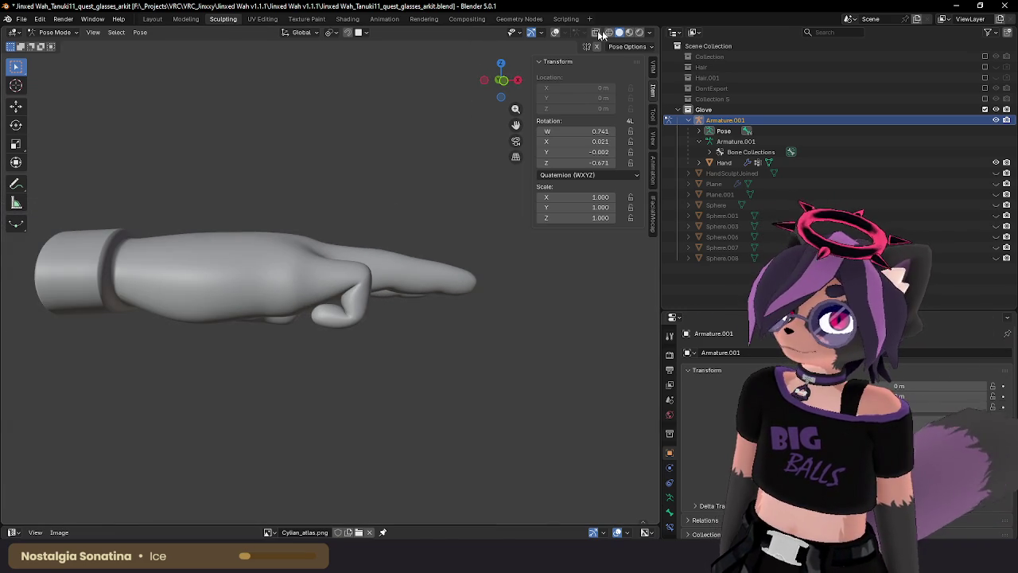
left_click(556, 33)
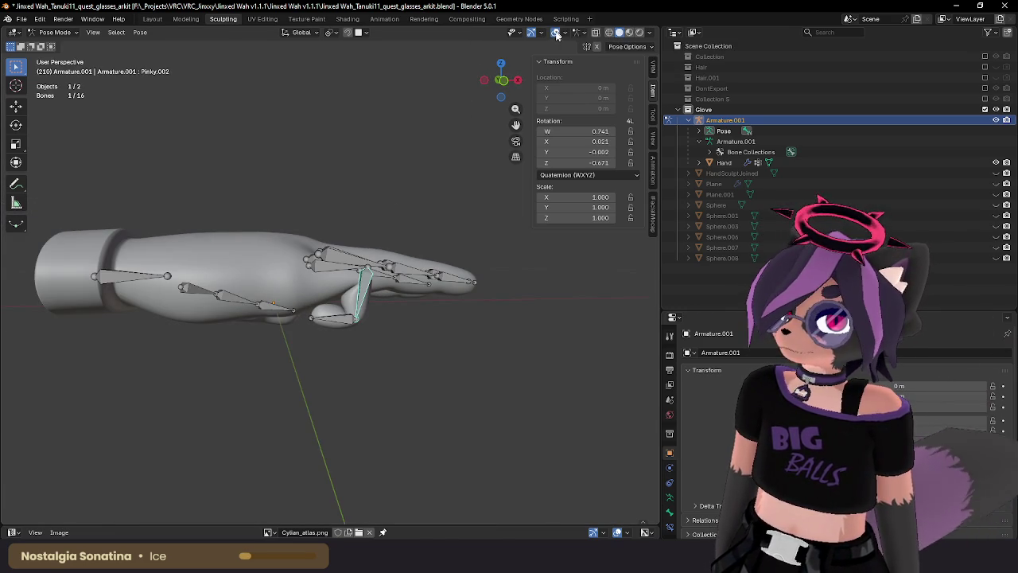
key("r")
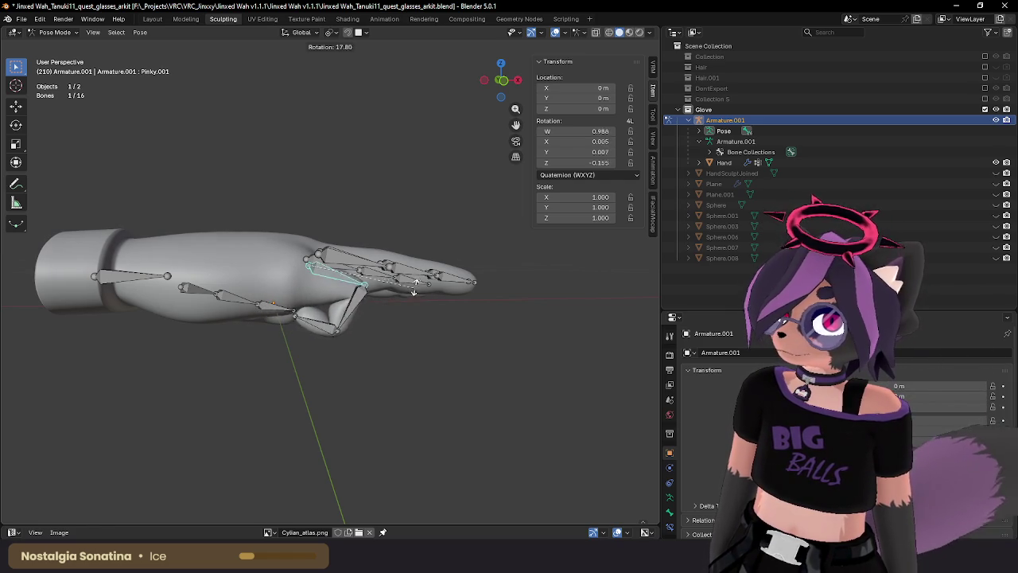
left_click(388, 308)
middle_click_drag(388, 307, 524, 208)
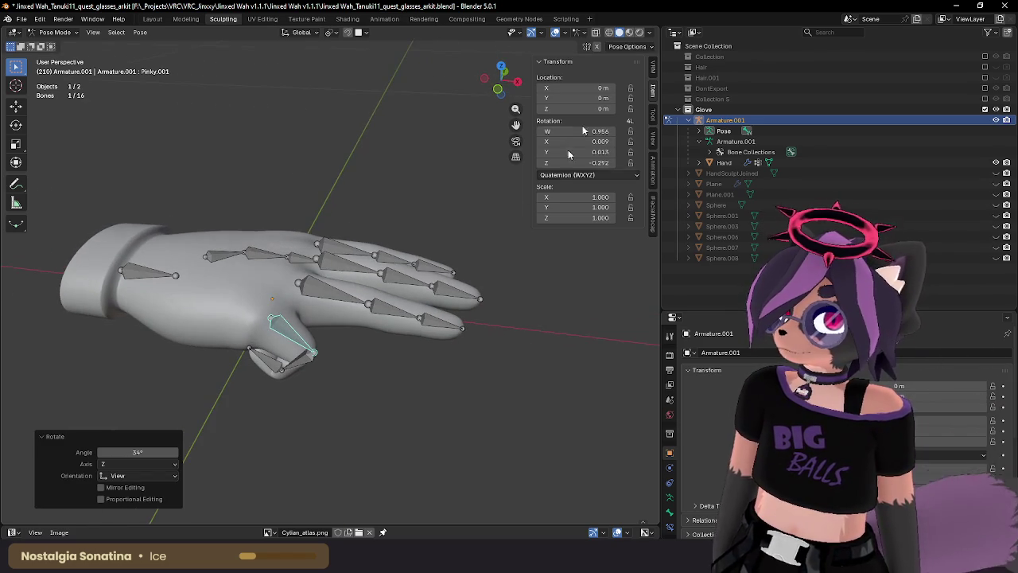
left_click(556, 35)
mouse_move(313, 224)
middle_mouse_down()
mouse_move(289, 196)
mouse_move(237, 218)
mouse_move(262, 230)
mouse_move(382, 212)
mouse_move(337, 205)
mouse_move(335, 184)
mouse_move(292, 225)
mouse_move(204, 257)
mouse_move(220, 307)
mouse_move(295, 295)
mouse_move(359, 311)
mouse_move(377, 327)
mouse_move(374, 302)
mouse_move(354, 293)
middle_mouse_up()
left_click(394, 311)
left_click(557, 33)
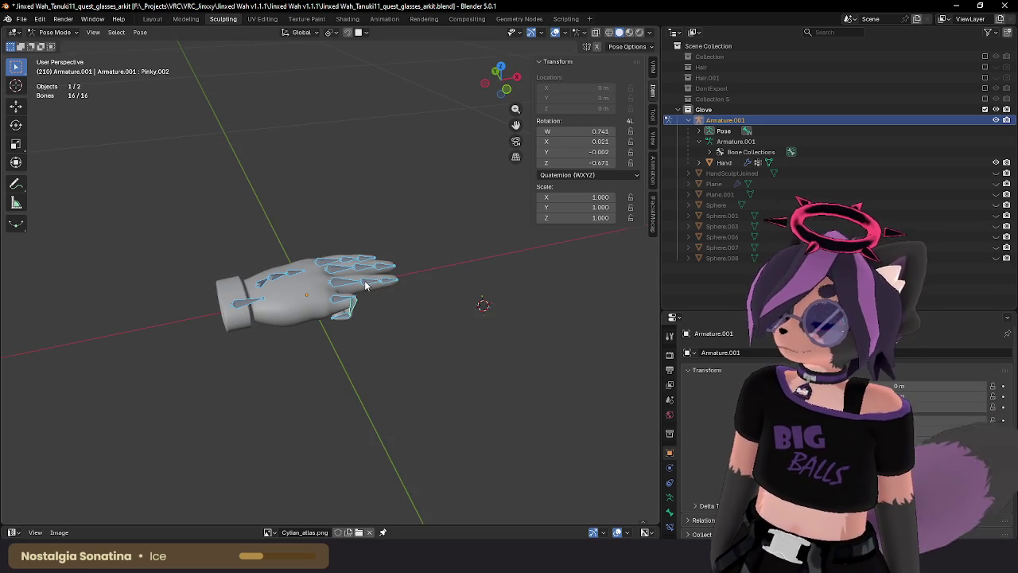
Clear all posed bone rotations with Alt+R so the pinky returns to rest.
right_click(366, 287)
key("alt+r")
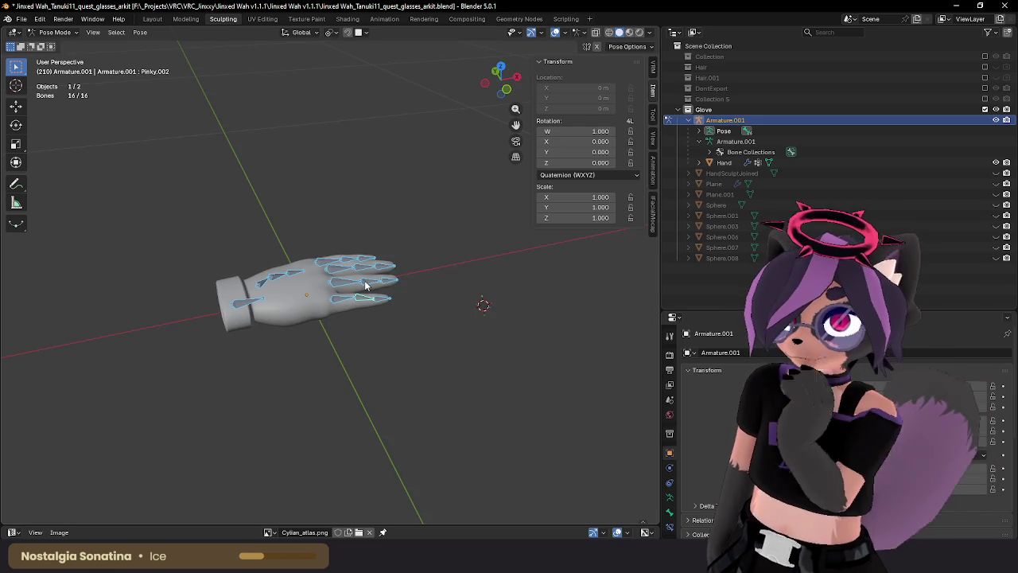
middle_click_drag(405, 238, 478, 246)
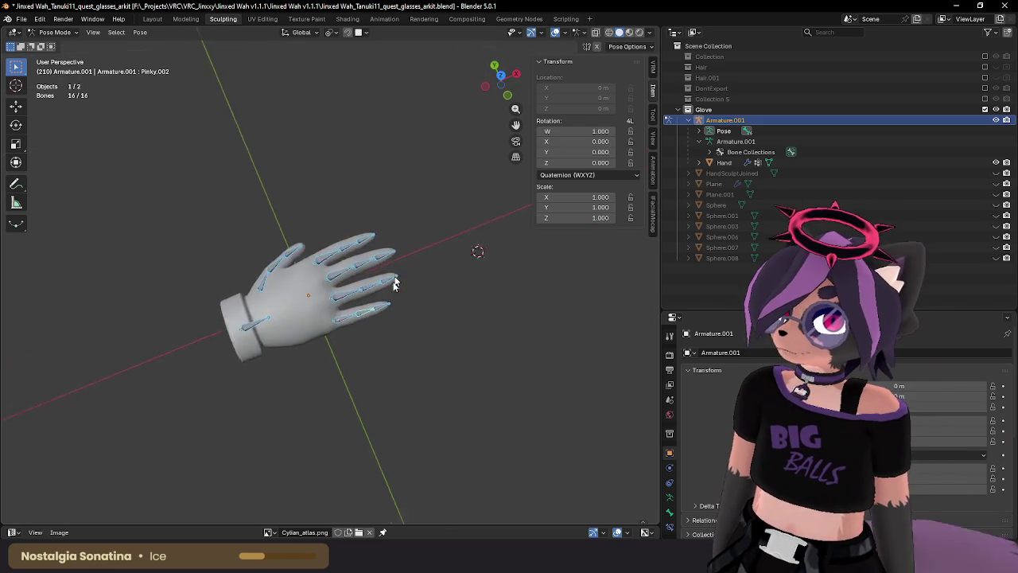
scroll(374, 298, "up", 3)
Centre the hand in top view and select the Hand mesh in Object Mode.
middle_click_drag(375, 297, 377, 317)
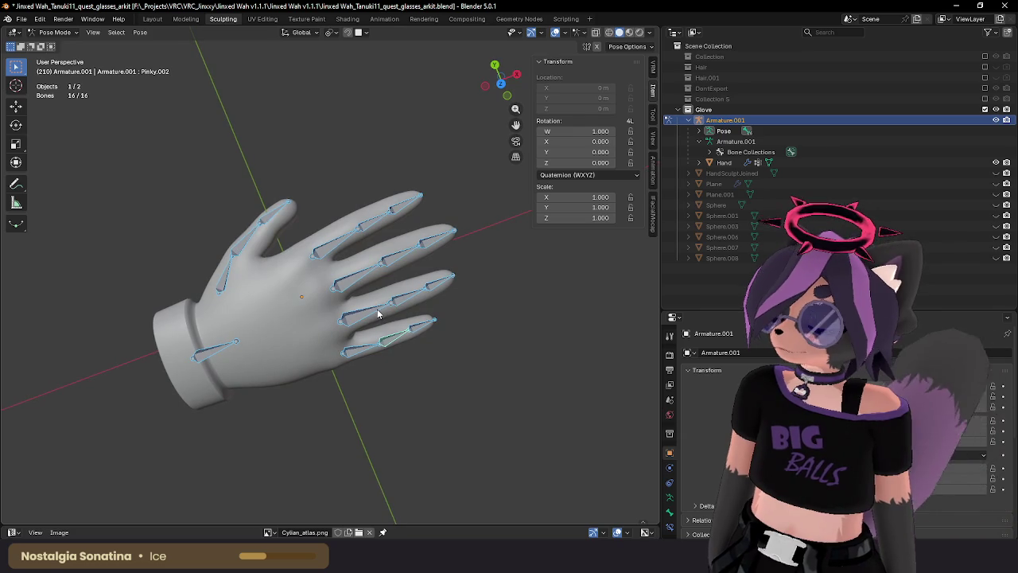
key("KP_7")
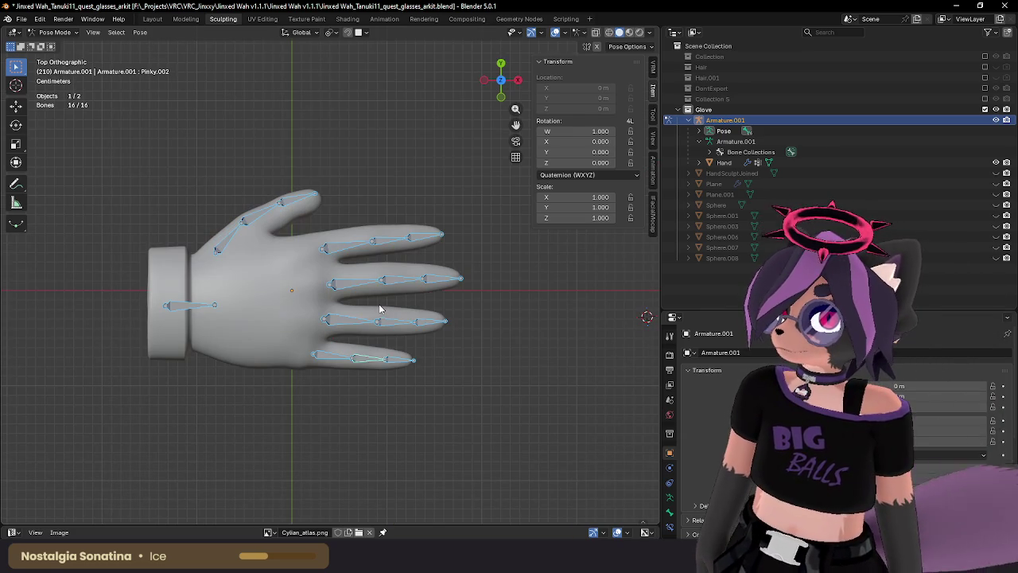
scroll(318, 286, "up", 1)
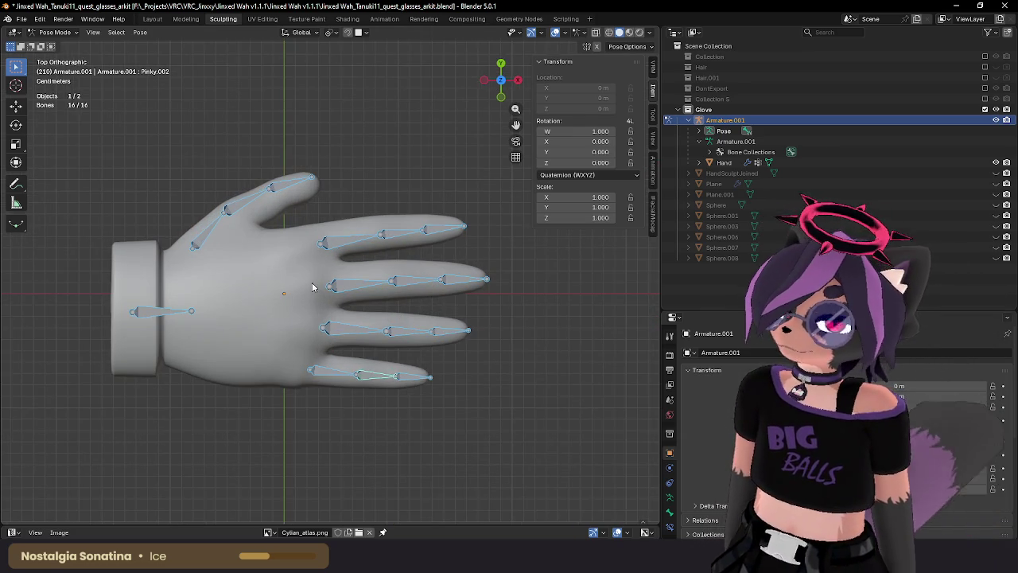
middle_click_drag(296, 292, 326, 288, "shift")
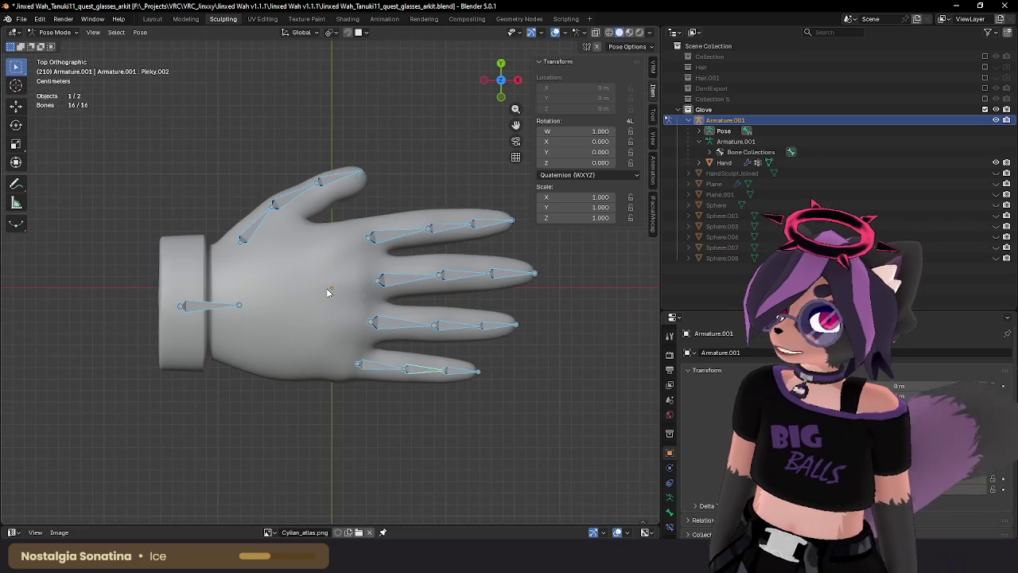
left_click(327, 288)
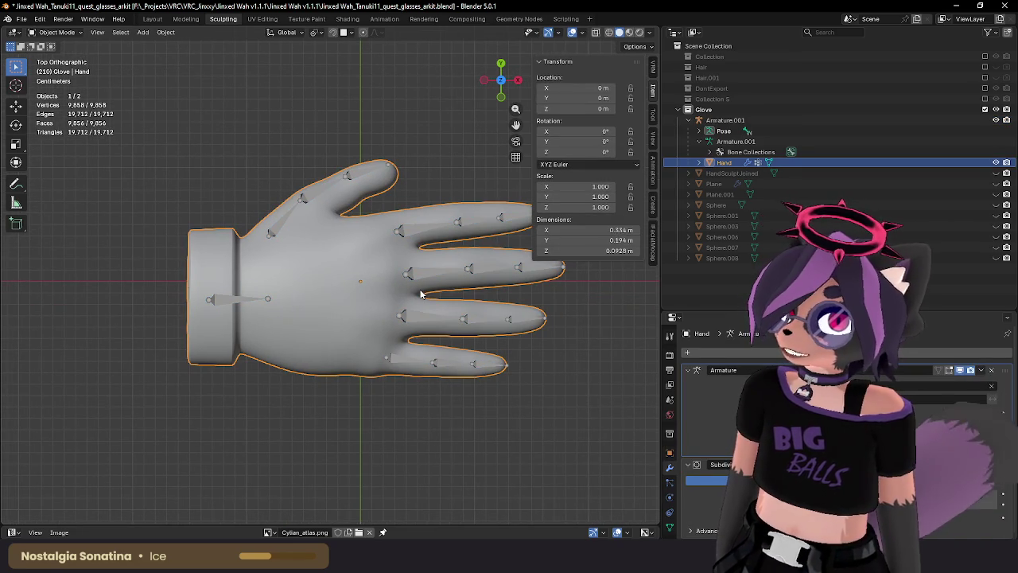
Open the Hand mesh's 617-vertex wireframe in Edit Mode and deselect all vertices.
key("Tab")
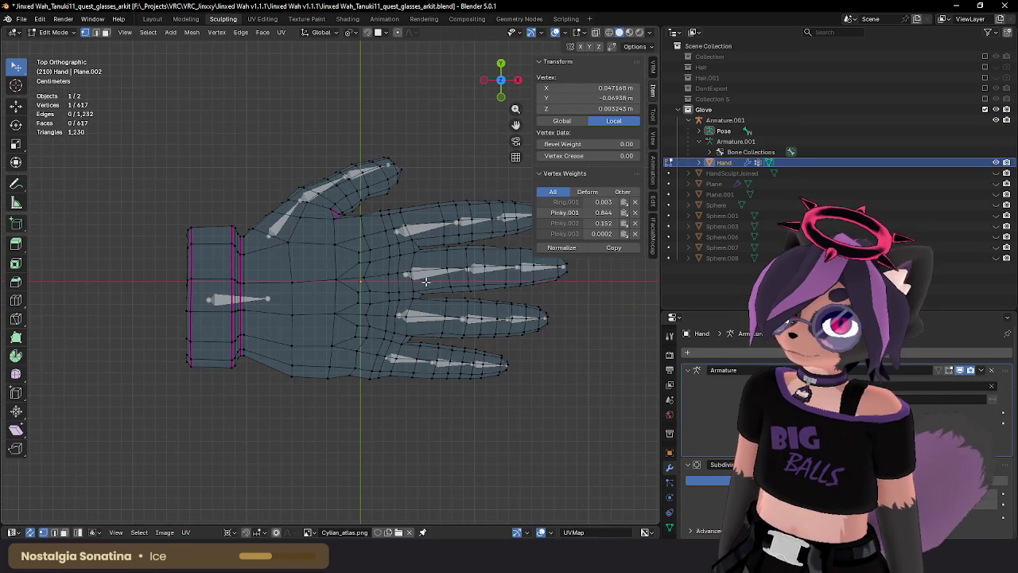
scroll(425, 281, "down", 3)
scroll(427, 289, "up", 1)
scroll(428, 289, "up", 1)
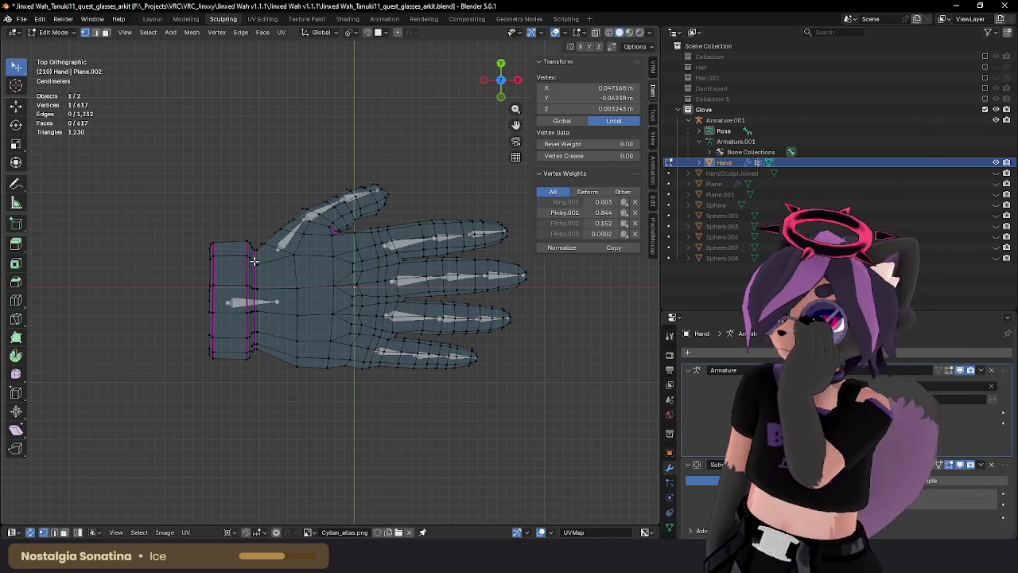
key("alt+a")
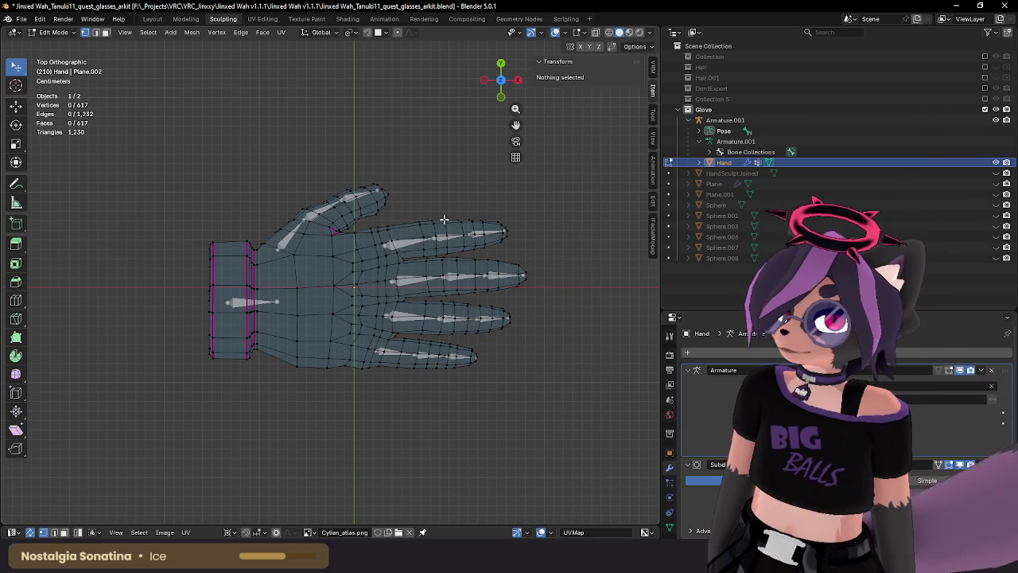
Circle-select the vertices of all four fingers, using X-ray to reach hidden ones.
left_click_drag(370, 223, 383, 275)
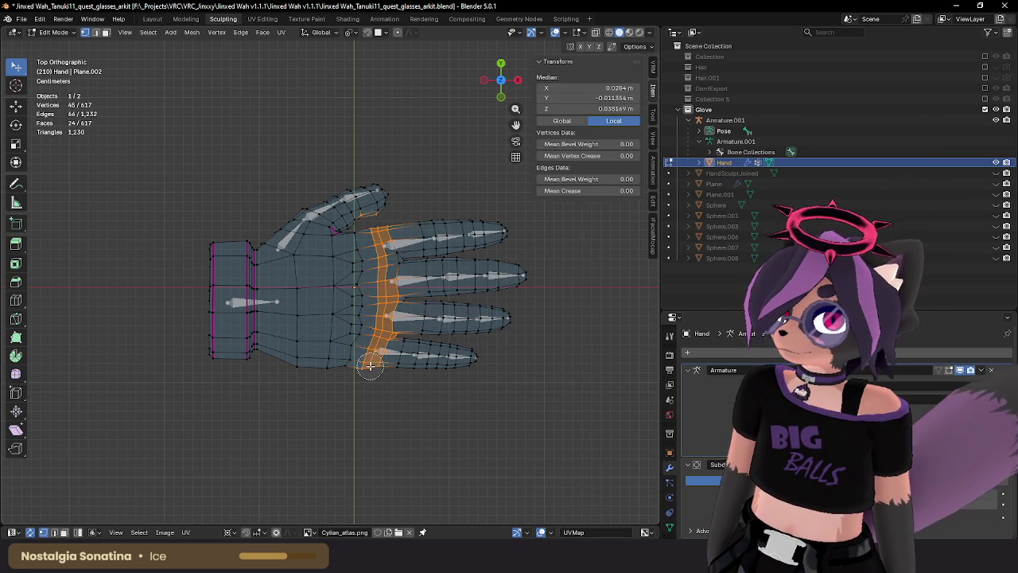
key("alt+a")
key("c")
left_click(379, 232)
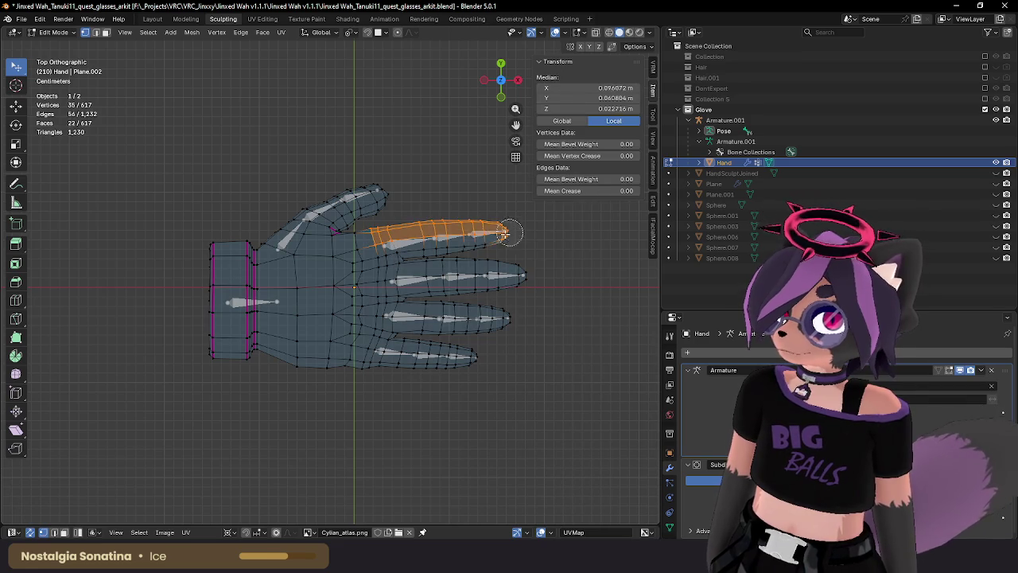
mouse_move(381, 295)
left_mouse_down()
mouse_move(369, 364)
mouse_move(528, 316)
mouse_move(402, 291)
mouse_move(541, 277)
left_mouse_up()
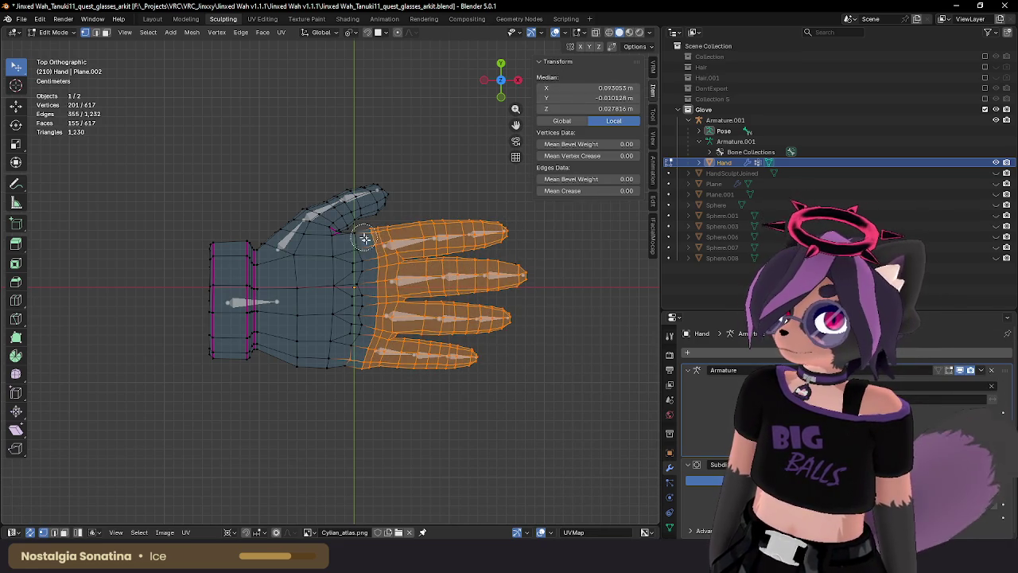
key("alt+z")
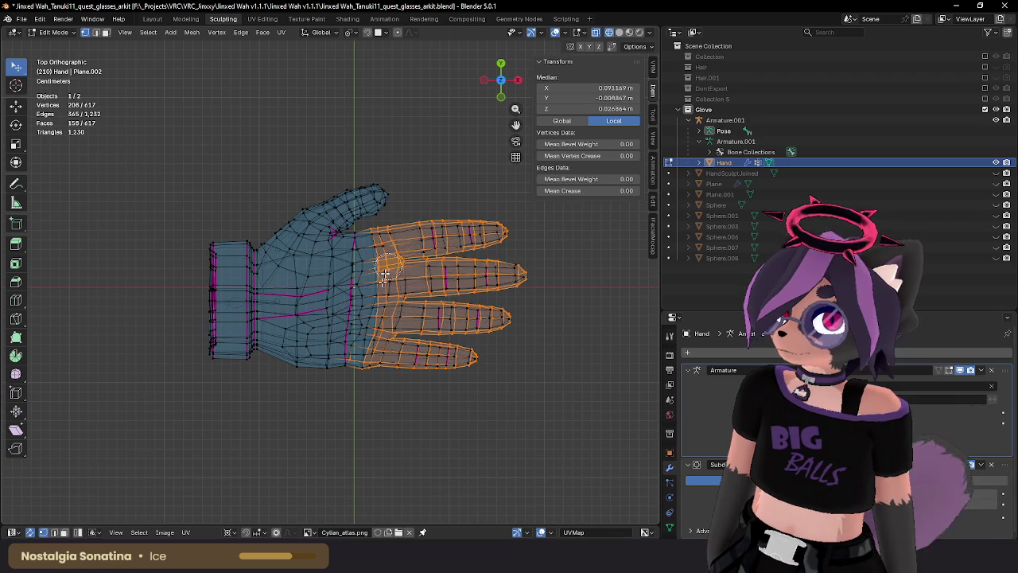
mouse_move(473, 274)
left_mouse_down()
mouse_move(411, 305)
mouse_move(377, 290)
mouse_move(375, 256)
left_mouse_up()
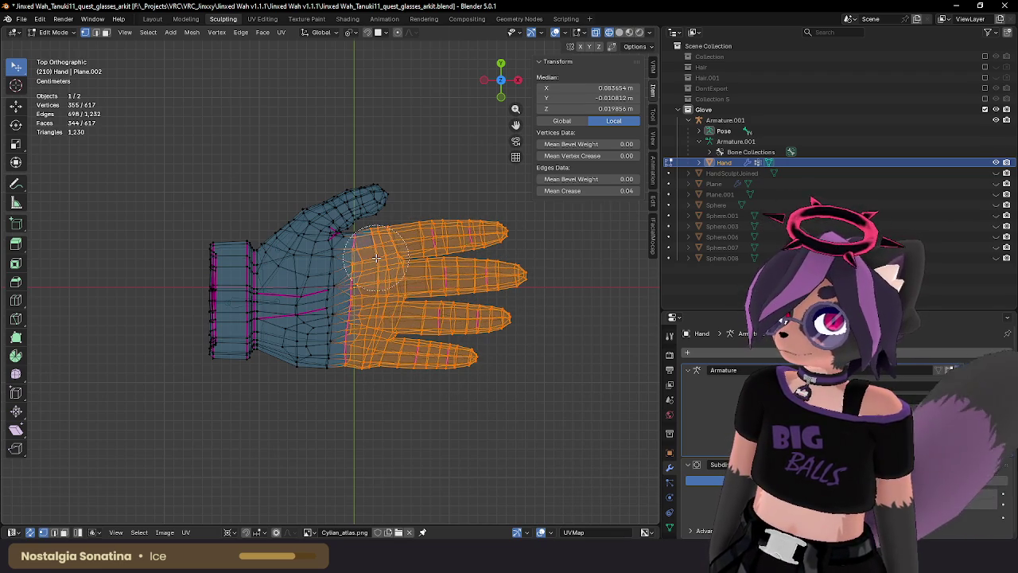
scroll(366, 274, "up", 2)
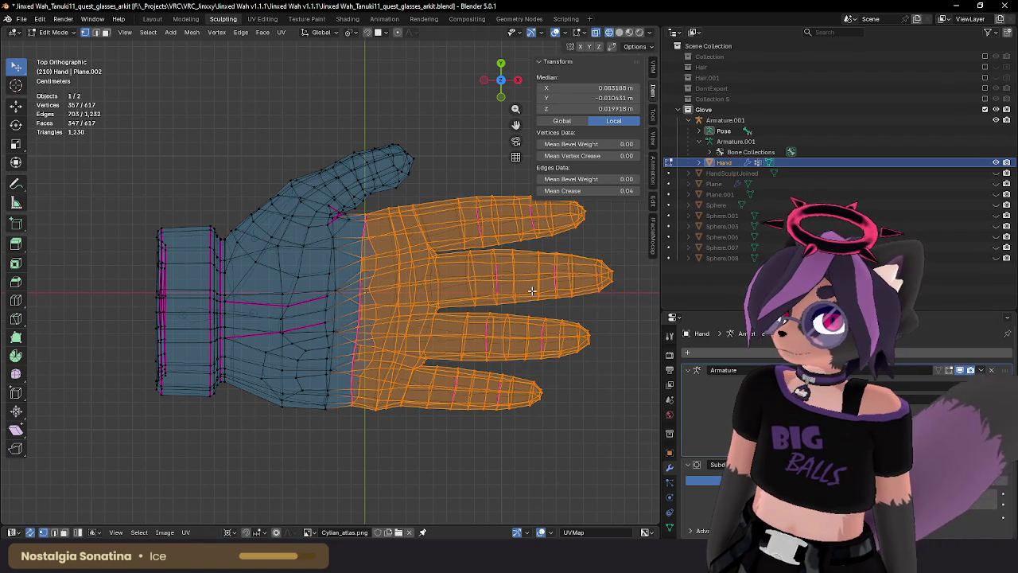
Push the selected fingers outward along X, then return to Object Mode.
key("g")
key("x")
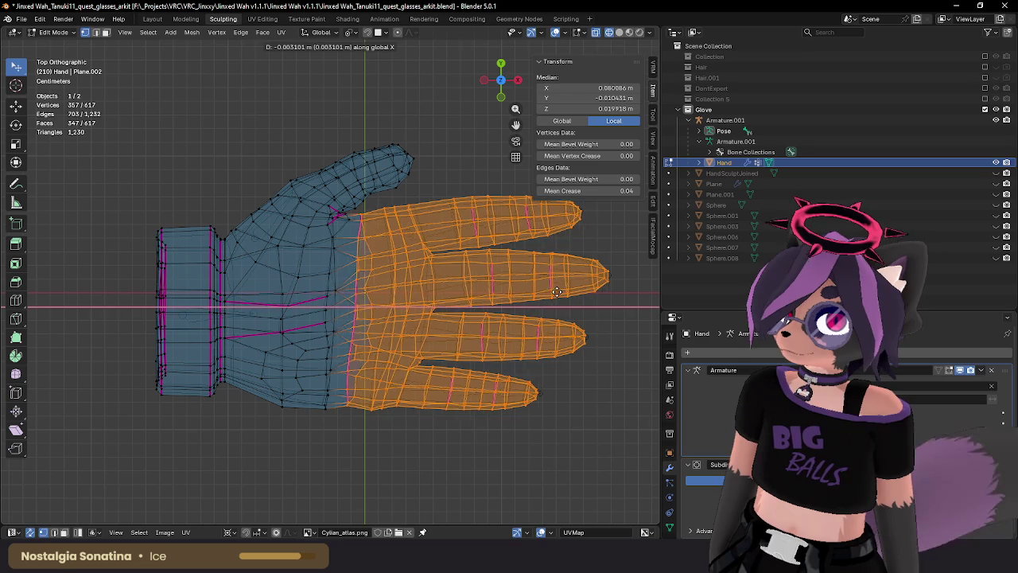
key("Escape")
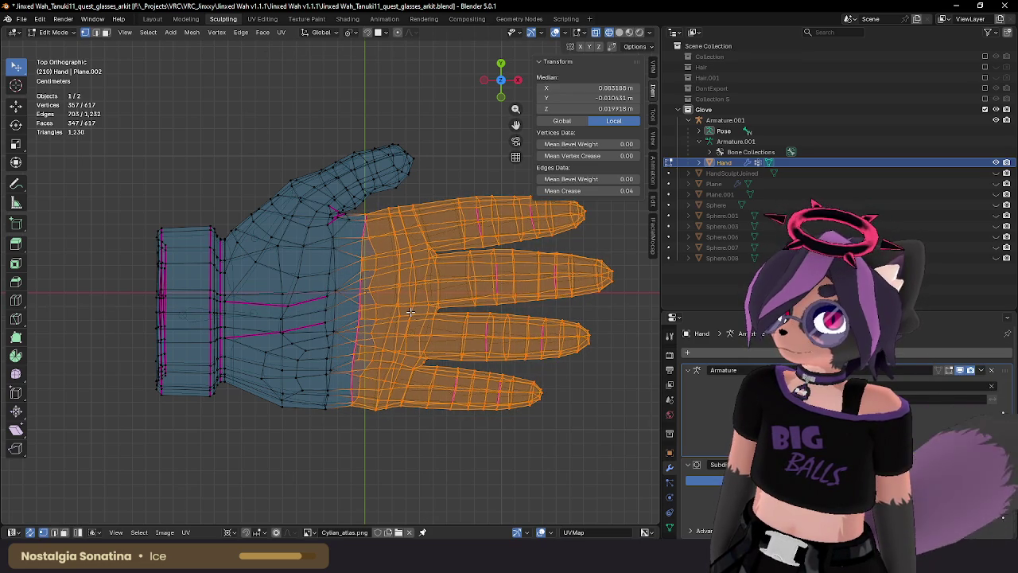
middle_click_drag(396, 307, 399, 297, "shift")
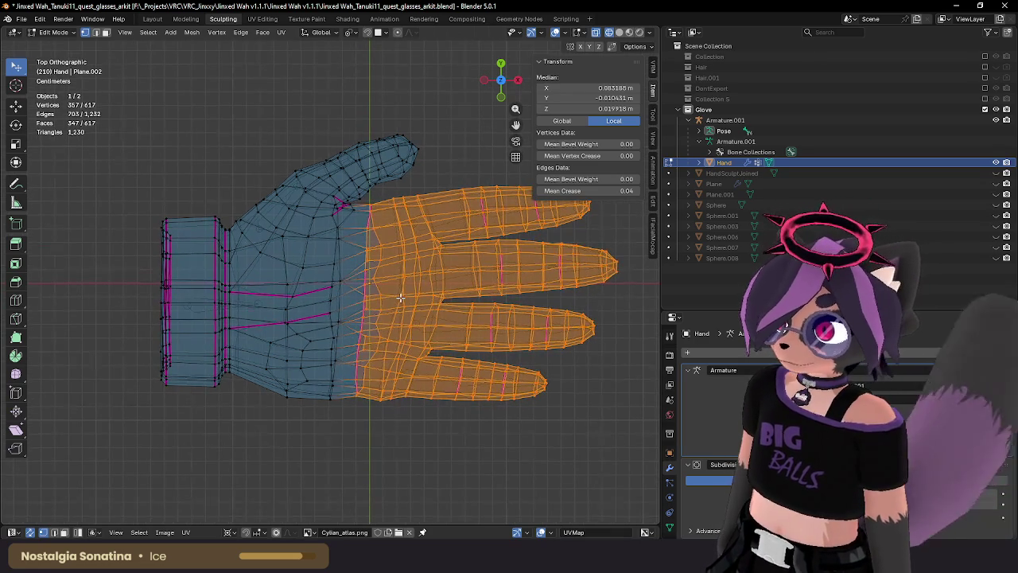
key("z")
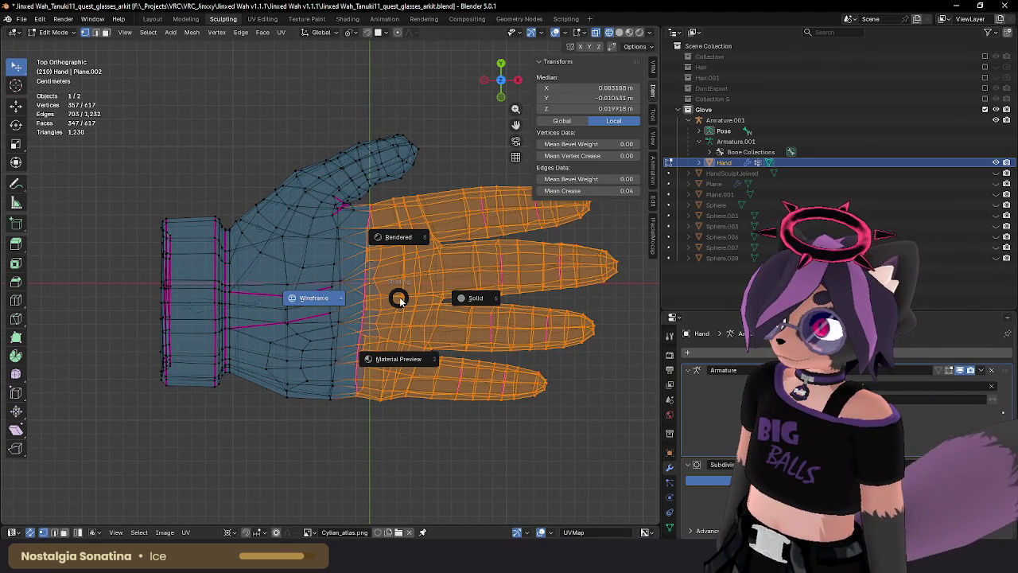
mouse_move(400, 299)
middle_mouse_down()
mouse_move(377, 134)
mouse_move(381, 349)
mouse_move(370, 312)
middle_mouse_up()
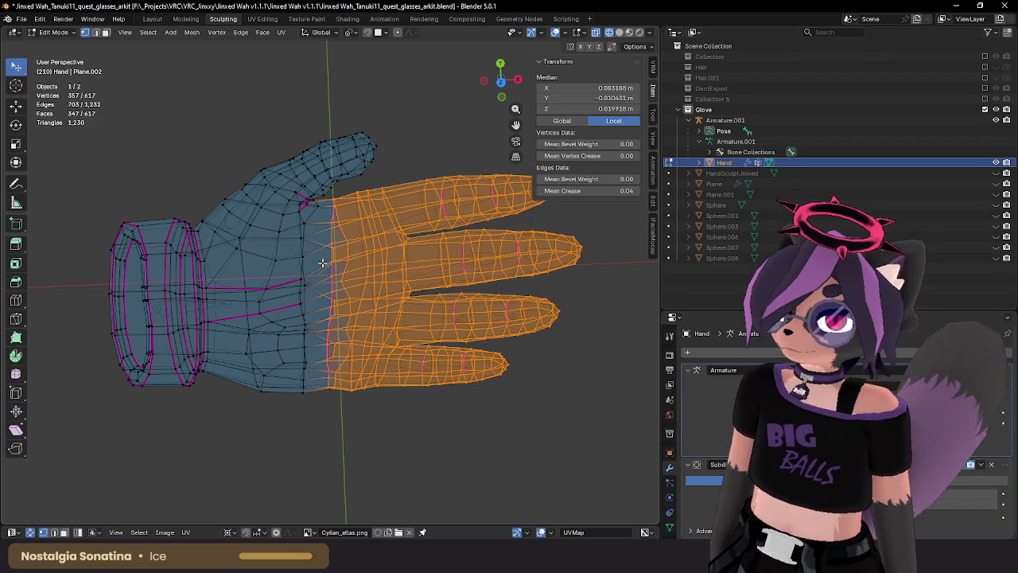
middle_click_drag(352, 268, 413, 280)
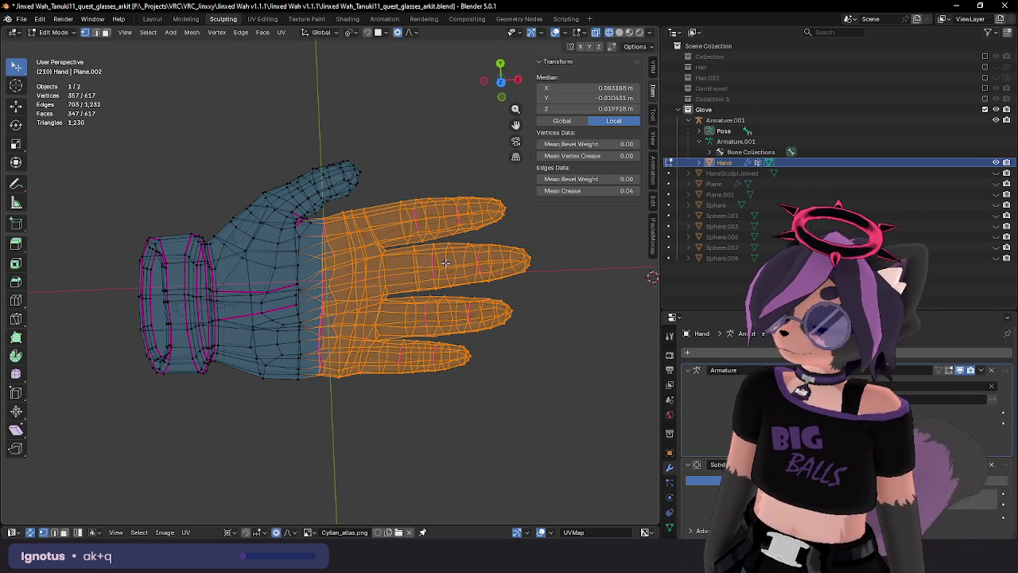
key("g")
key("x")
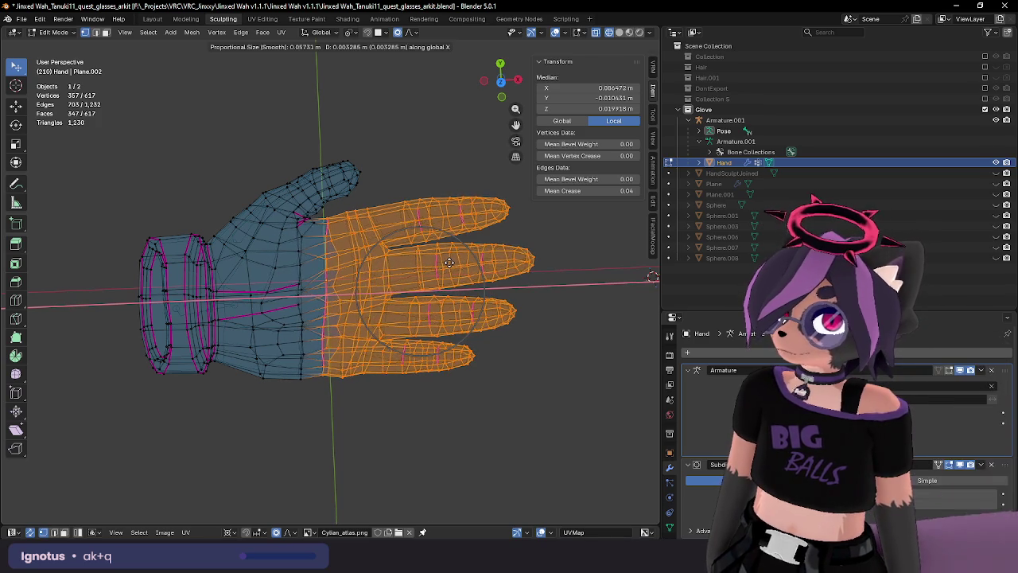
left_click(522, 265)
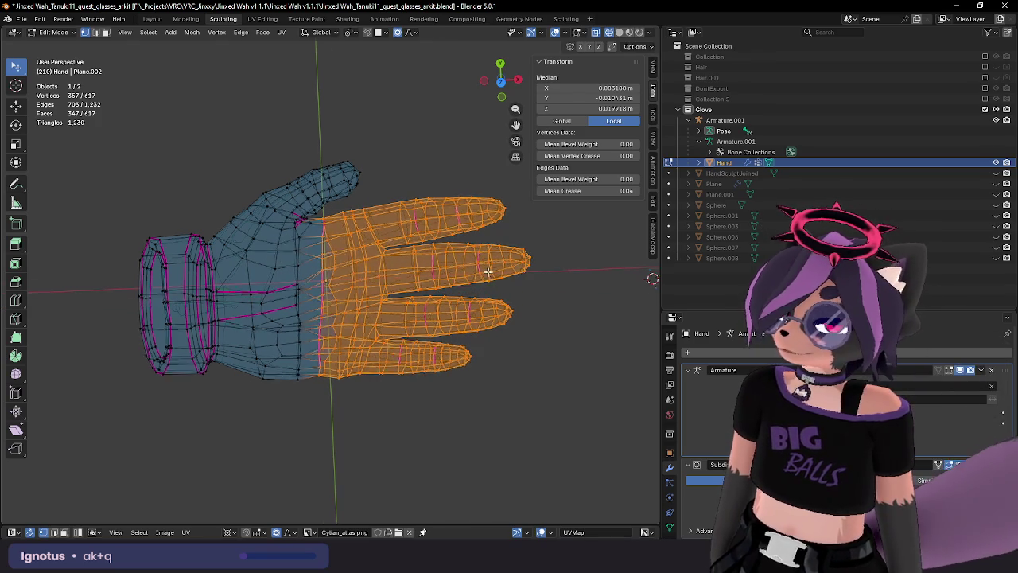
middle_click_drag(509, 274, 494, 239)
key("Tab")
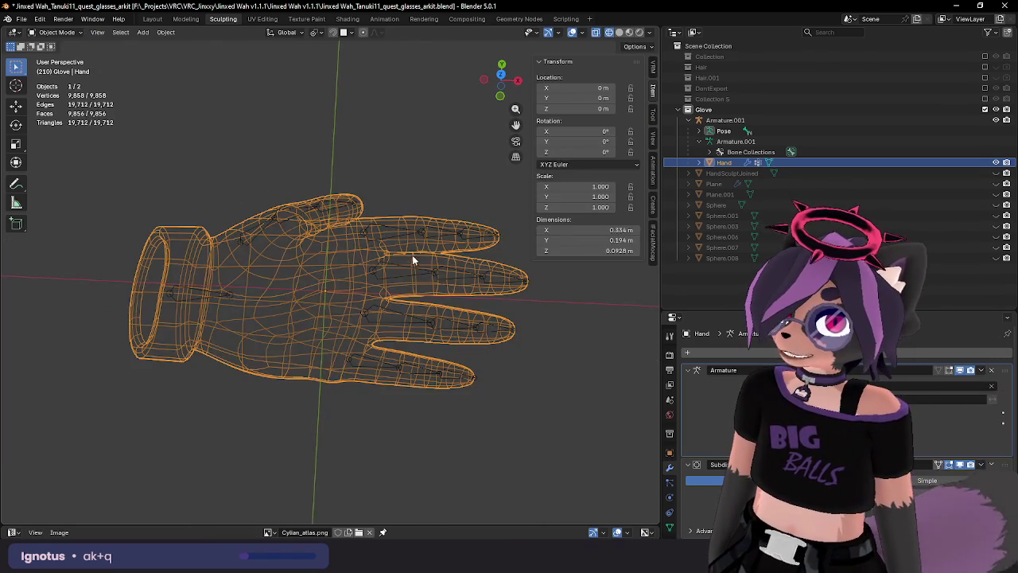
Switch the glove to Solid viewport shading.
mouse_move(426, 255)
middle_mouse_down()
mouse_move(437, 255)
mouse_move(409, 247)
mouse_move(465, 315)
mouse_move(398, 313)
mouse_move(403, 296)
mouse_move(358, 315)
middle_mouse_up()
key("z")
left_click(445, 253)
Trial-scale the Root bone along X in Pose Mode, then undo it.
left_click(273, 333)
key("ctrl+Tab")
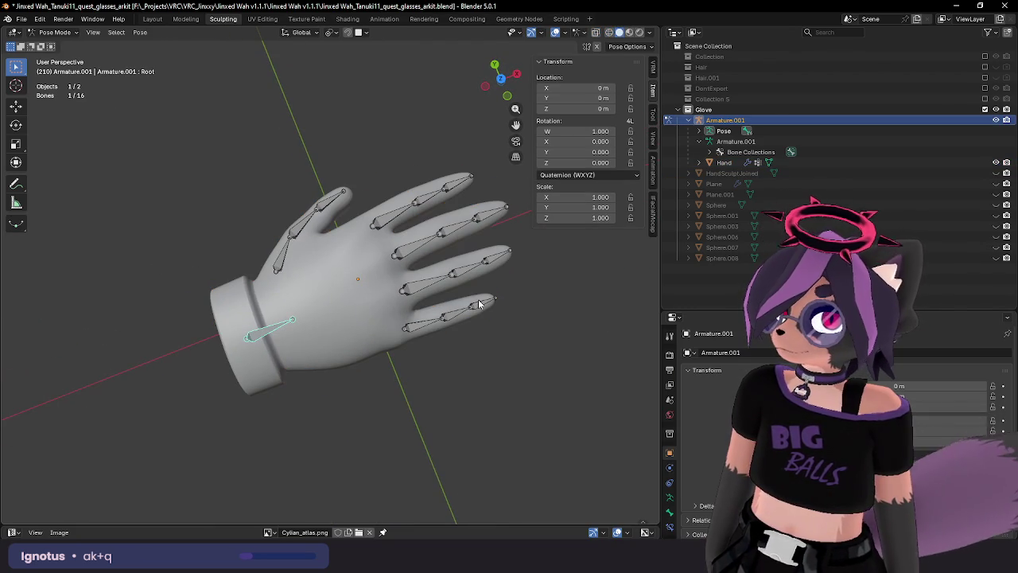
key("s")
key("x")
left_click(455, 307)
mouse_move(455, 307)
middle_mouse_down()
mouse_move(513, 303)
mouse_move(520, 282)
mouse_move(641, 245)
mouse_move(545, 286)
mouse_move(563, 322)
mouse_move(614, 333)
mouse_move(366, 336)
mouse_move(292, 258)
mouse_move(340, 355)
mouse_move(381, 349)
mouse_move(393, 375)
mouse_move(397, 362)
mouse_move(443, 347)
mouse_move(433, 316)
middle_mouse_up()
scroll(356, 315, "down", 2)
key("ctrl+z")
Leave Pose Mode and put the Hand mesh into Edit Mode.
key("ctrl+Tab")
left_click(436, 312)
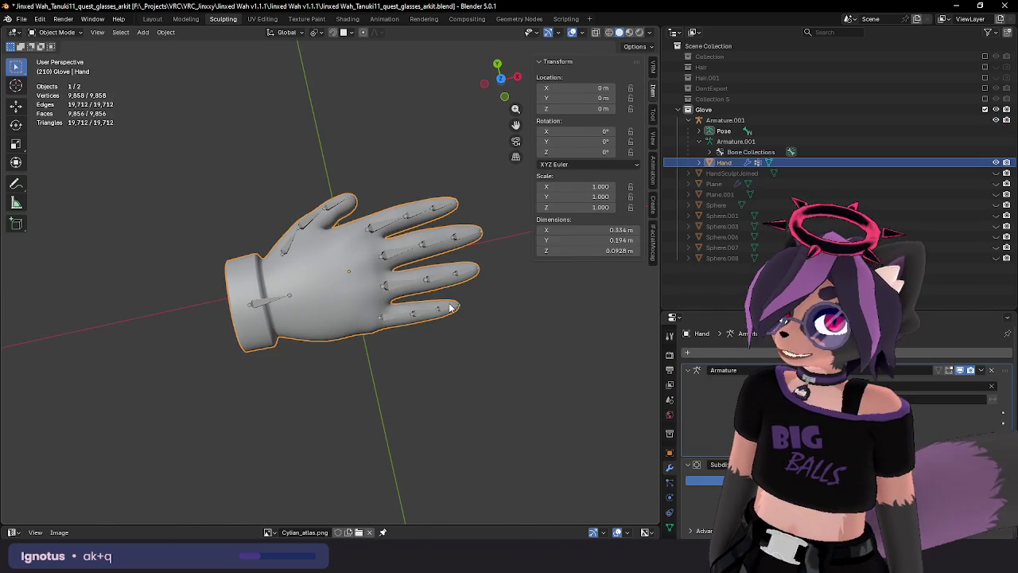
key("Tab")
Scale the whole hand mesh to 0.896 along X and exit Edit Mode.
key("s")
key("x")
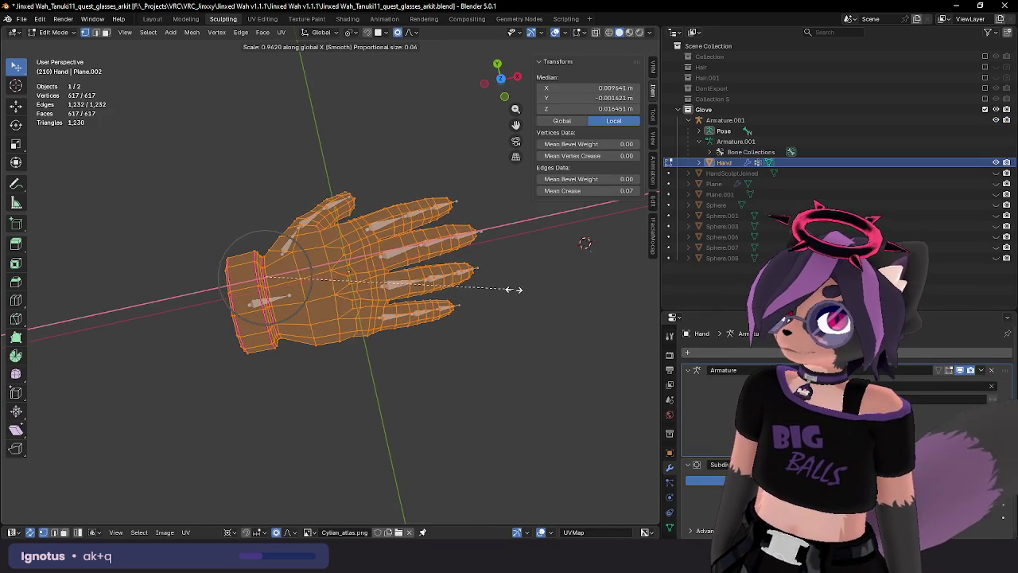
left_click(496, 296)
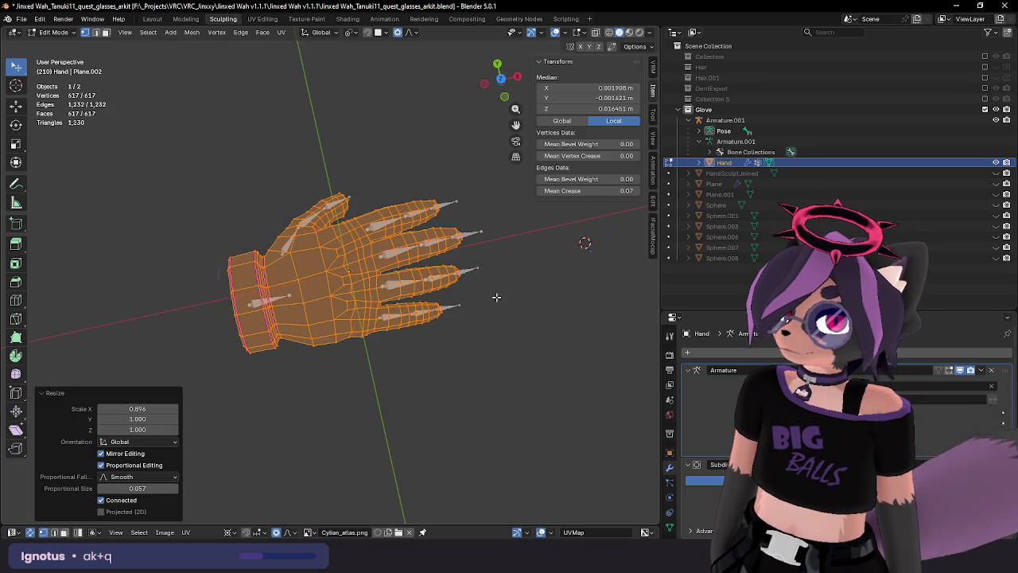
key("g")
key("x")
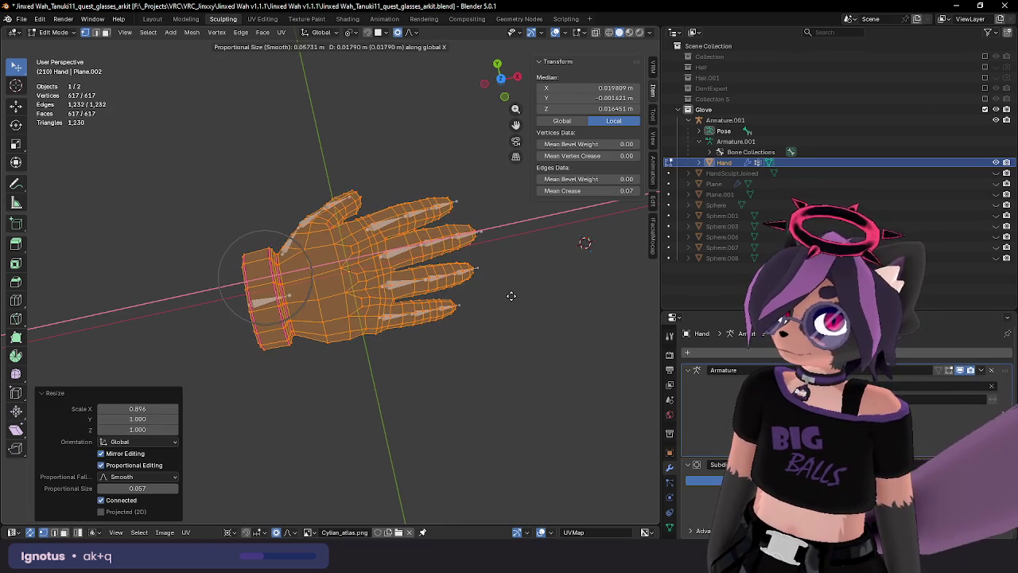
right_click(514, 296)
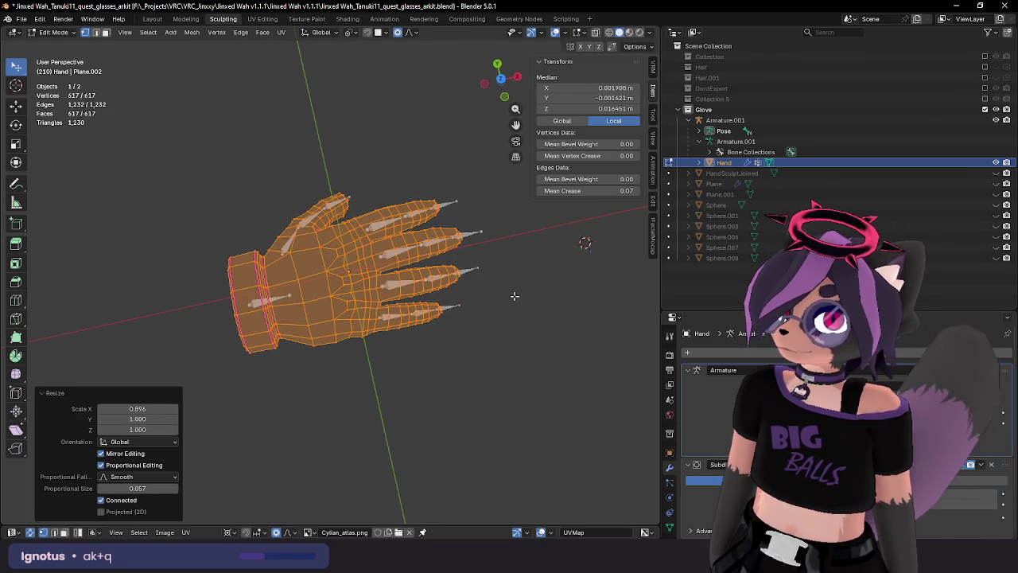
key("Tab")
Shorten the armature bones to 0.912 along X in Edit Mode, then return to Pose Mode.
left_click(439, 290)
key("ctrl+Tab")
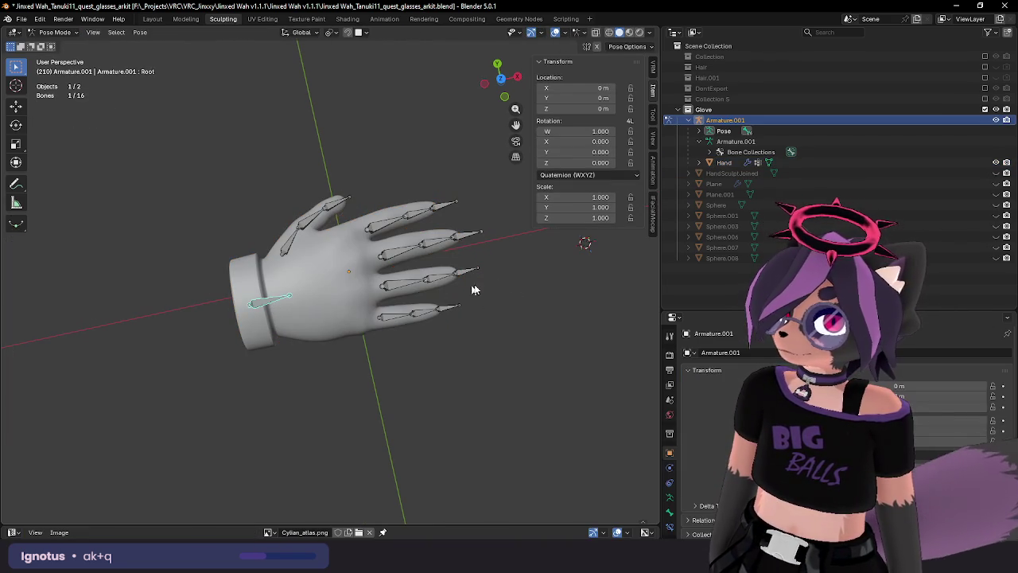
key("Tab")
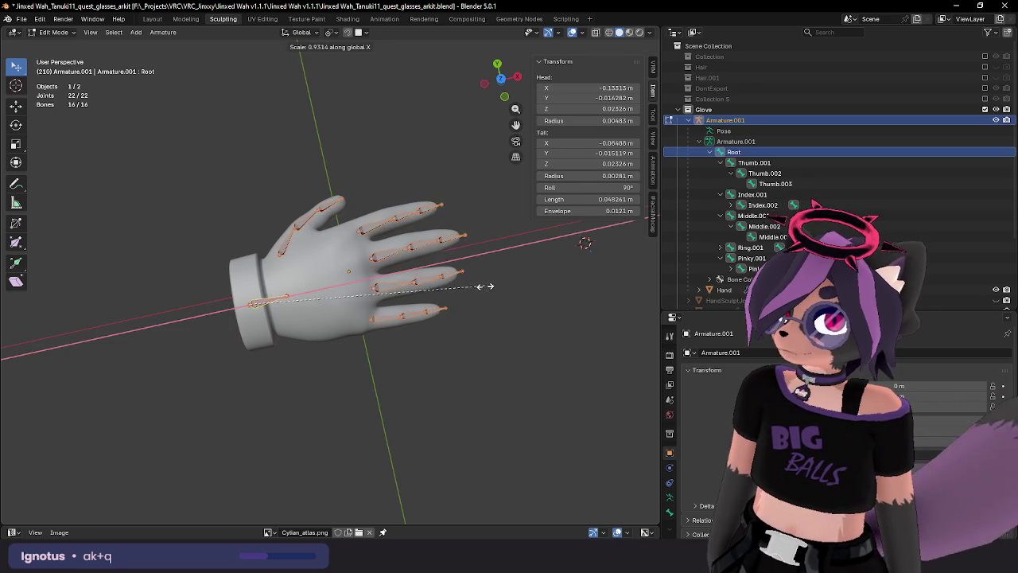
left_click(475, 288)
mouse_move(477, 291)
middle_mouse_down()
mouse_move(505, 295)
mouse_move(473, 225)
mouse_move(435, 282)
mouse_move(342, 342)
mouse_move(409, 298)
middle_mouse_up()
scroll(494, 234, "up", 2)
left_click(433, 282)
key("ctrl+Tab")
Bend Pinky.002 and the Pinky.003 tip downward to test the pinky deformation.
left_click(336, 348)
key("r")
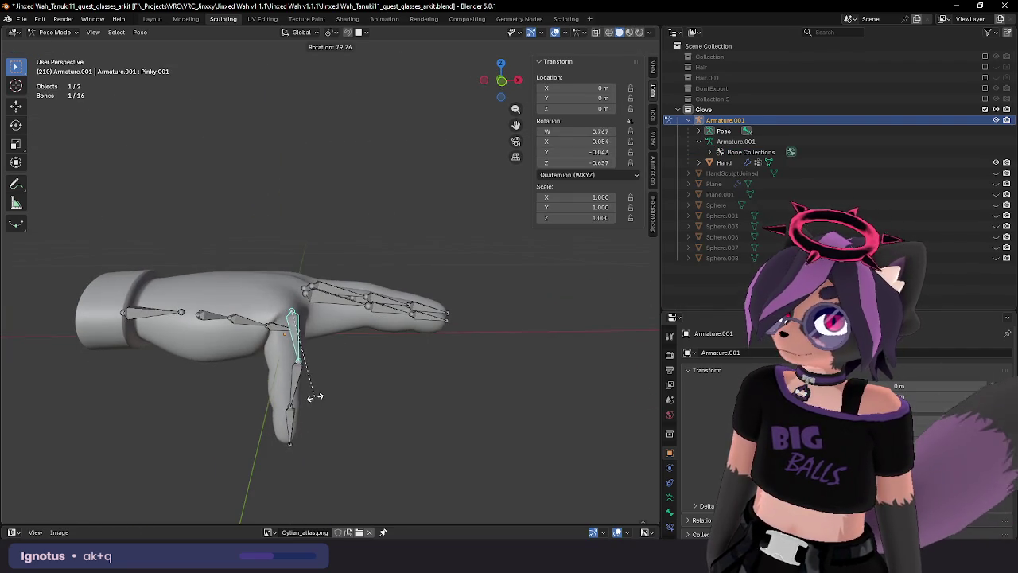
key("Escape")
left_click(359, 320)
key("r")
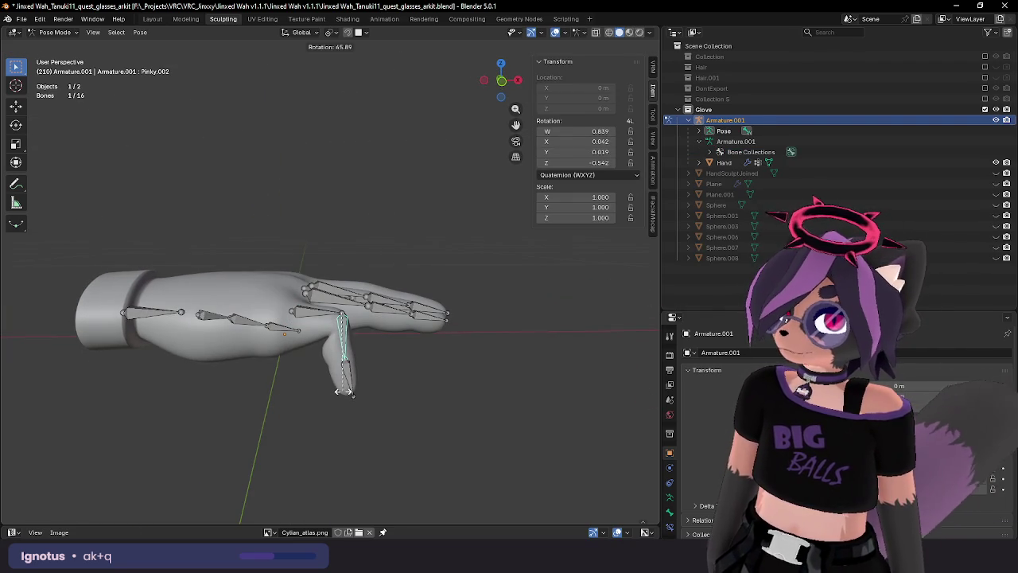
left_click(374, 369)
left_click(352, 380)
key("r")
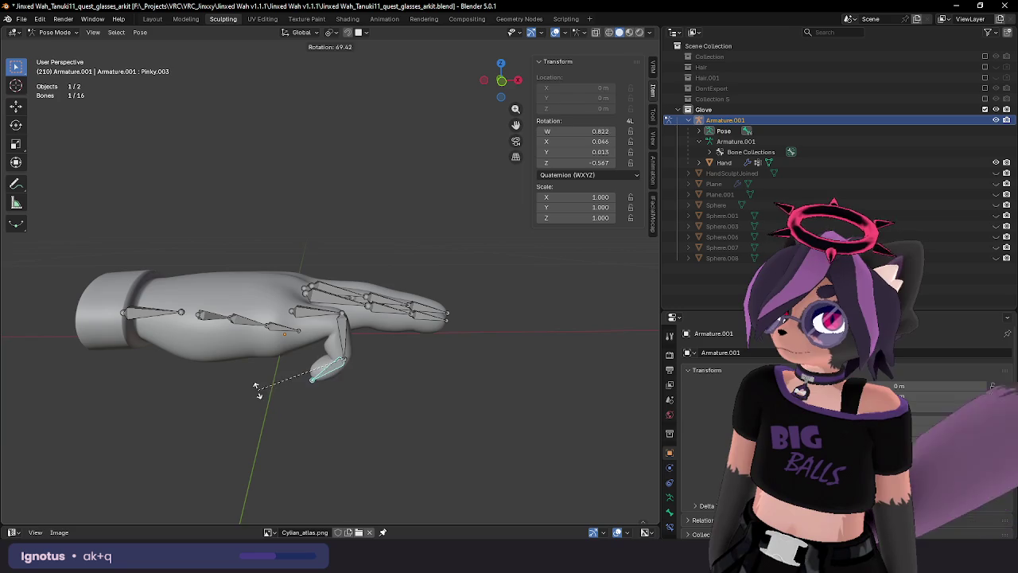
left_click(257, 390)
middle_click_drag(257, 390, 421, 334)
Bend Pinky.001 too, then reset the pinky bones to rest rotation with Alt+R.
left_click(400, 352)
key("r")
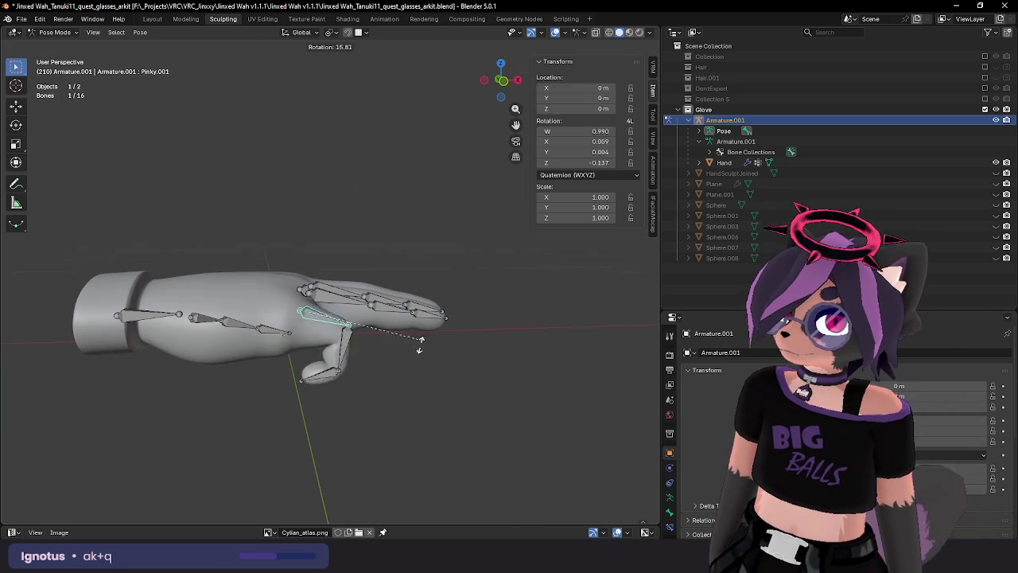
left_click(354, 374)
mouse_move(354, 374)
middle_mouse_down()
mouse_move(216, 430)
mouse_move(333, 402)
mouse_move(366, 376)
middle_mouse_up()
key("alt+r")
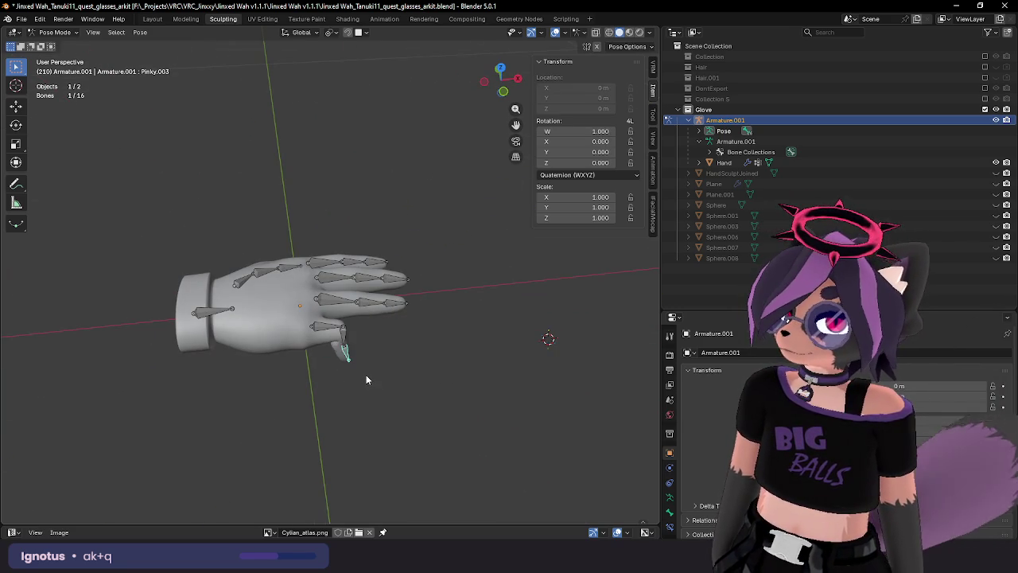
key("Tab")
mouse_move(357, 355)
middle_mouse_down()
mouse_move(402, 364)
mouse_move(479, 294)
mouse_move(417, 311)
mouse_move(400, 402)
mouse_move(350, 332)
middle_mouse_up()
key("Tab")
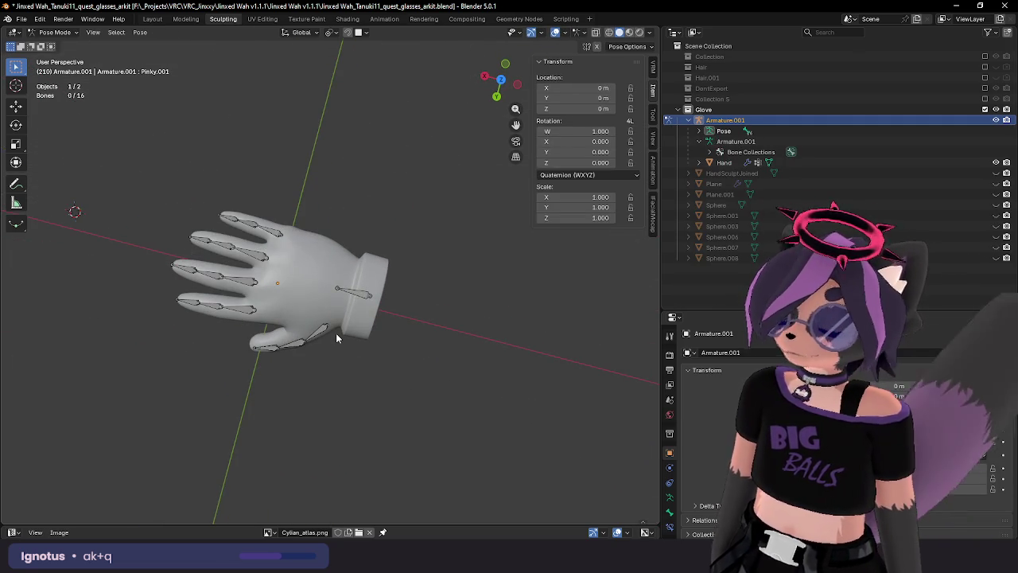
Open the glove mesh for vertex editing and select a pinky-side palm vertex.
mouse_move(311, 259)
middle_mouse_down()
mouse_move(293, 218)
mouse_move(436, 318)
mouse_move(328, 306)
mouse_move(484, 263)
mouse_move(441, 264)
middle_mouse_up()
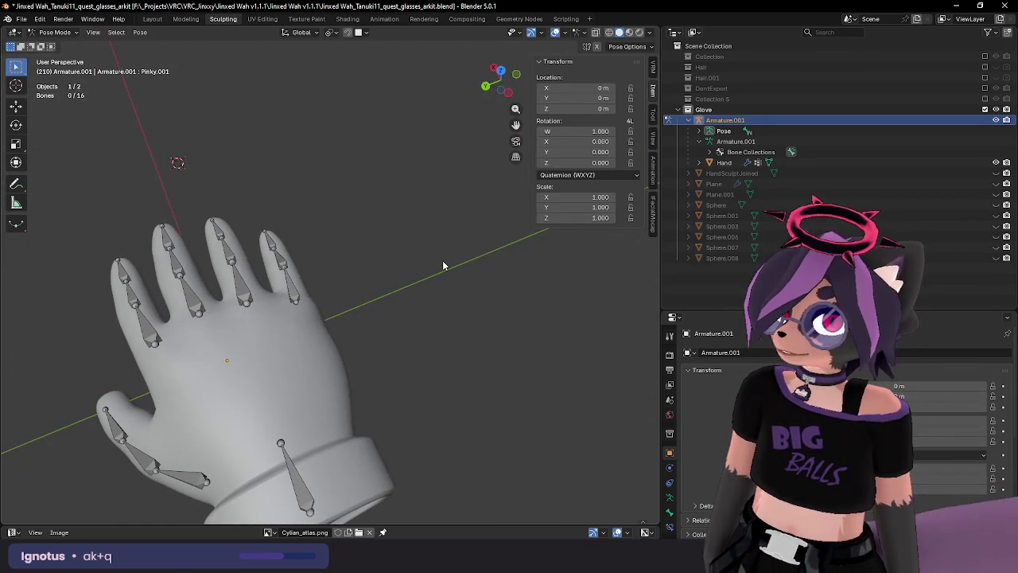
mouse_move(382, 278)
middle_mouse_down()
mouse_move(388, 298)
mouse_move(310, 331)
middle_mouse_up()
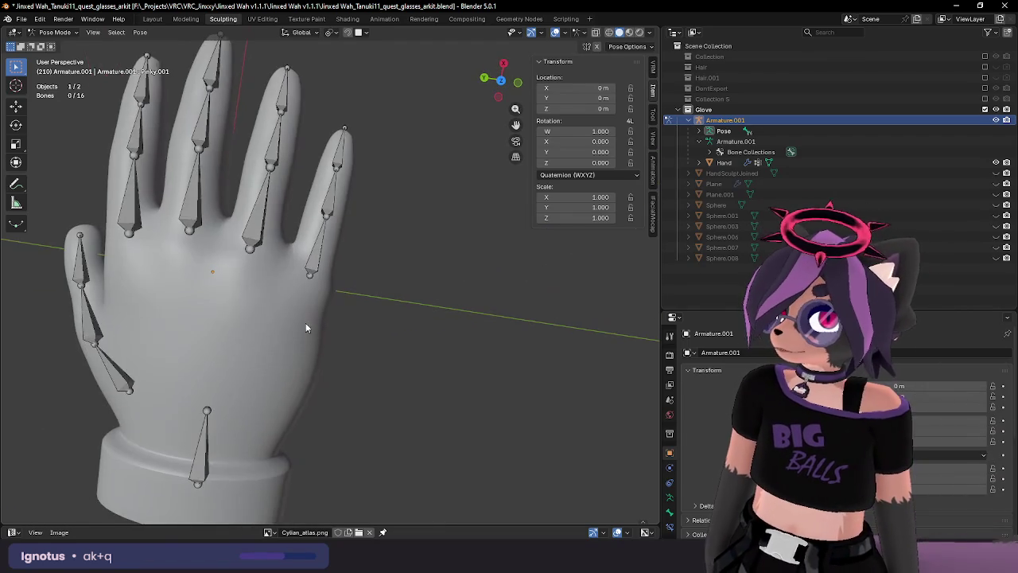
left_click(310, 331)
left_click(341, 304)
mouse_move(341, 298)
middle_mouse_down()
mouse_move(366, 282)
mouse_move(401, 308)
middle_mouse_up()
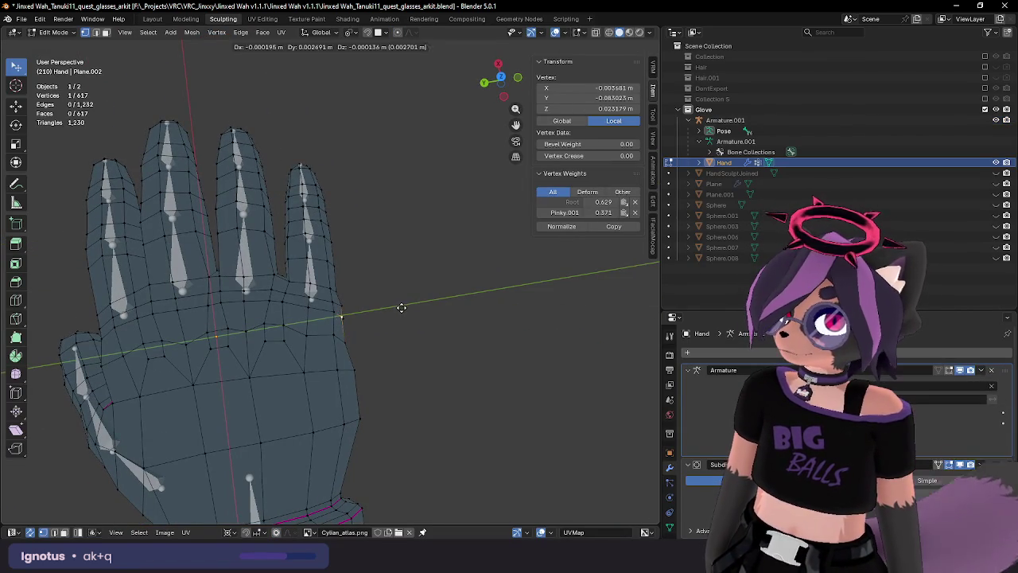
Shift the selected palm-edge vertex along Y with proportional falloff.
key("g")
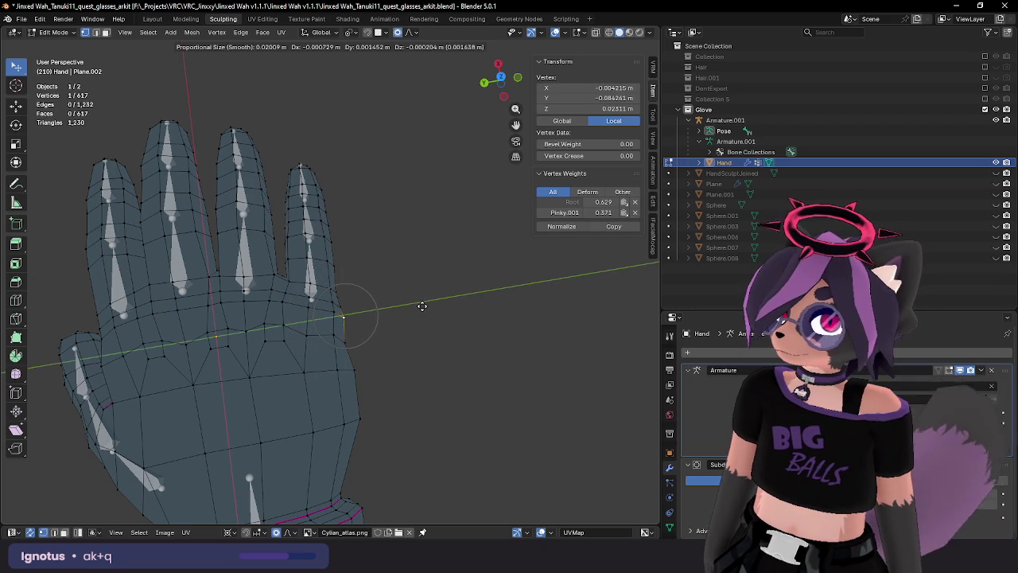
key("y")
mouse_move(425, 307)
middle_mouse_down()
mouse_move(427, 325)
mouse_move(511, 245)
middle_mouse_up()
left_click(453, 321)
Add the neighbouring vertex, move both along Y, and return to Object Mode.
left_click(315, 382, "shift")
mouse_move(316, 382)
middle_mouse_down()
mouse_move(368, 337)
mouse_move(414, 345)
mouse_move(422, 414)
mouse_move(489, 370)
middle_mouse_up()
key("g")
key("y")
left_click(484, 369)
key("Tab")
mouse_move(421, 353)
middle_mouse_down()
mouse_move(406, 364)
mouse_move(461, 338)
mouse_move(407, 353)
mouse_move(411, 328)
mouse_move(483, 359)
mouse_move(443, 363)
mouse_move(651, 366)
mouse_move(559, 342)
mouse_move(388, 335)
mouse_move(382, 298)
mouse_move(381, 333)
mouse_move(336, 341)
mouse_move(357, 382)
mouse_move(375, 318)
mouse_move(188, 329)
mouse_move(368, 314)
middle_mouse_up()
scroll(386, 338, "down", 5)
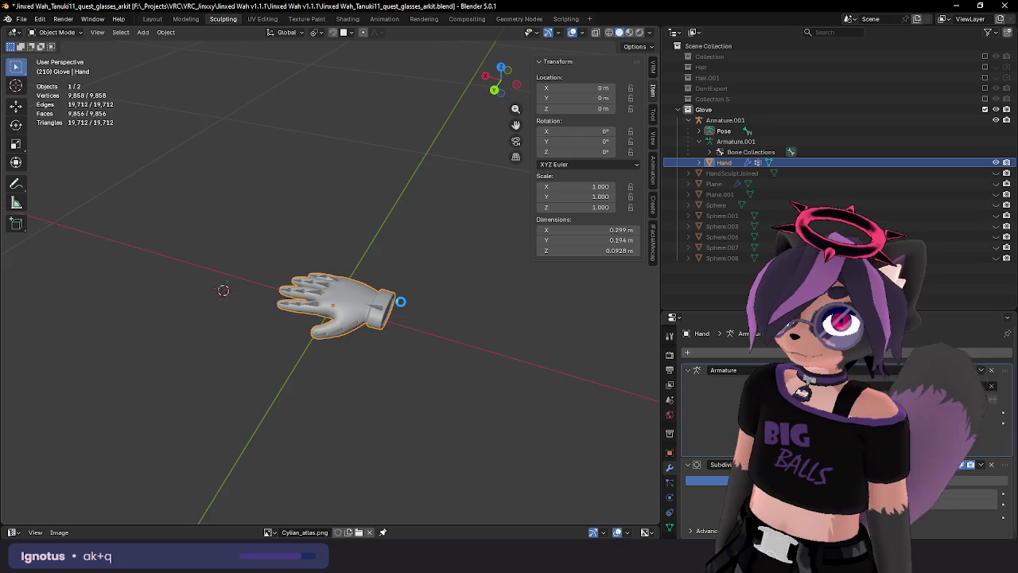
Orbit around the reshaped glove to inspect its fingers, then put Armature.001 into Pose Mode.
scroll(401, 302, "up", 1)
scroll(418, 311, "up", 3)
mouse_move(419, 311)
middle_mouse_down()
mouse_move(332, 256)
mouse_move(301, 251)
mouse_move(297, 227)
mouse_move(266, 250)
mouse_move(290, 264)
mouse_move(291, 210)
mouse_move(249, 200)
mouse_move(232, 232)
mouse_move(289, 340)
middle_mouse_up()
mouse_move(277, 341)
middle_mouse_down()
mouse_move(286, 317)
mouse_move(341, 318)
middle_mouse_up()
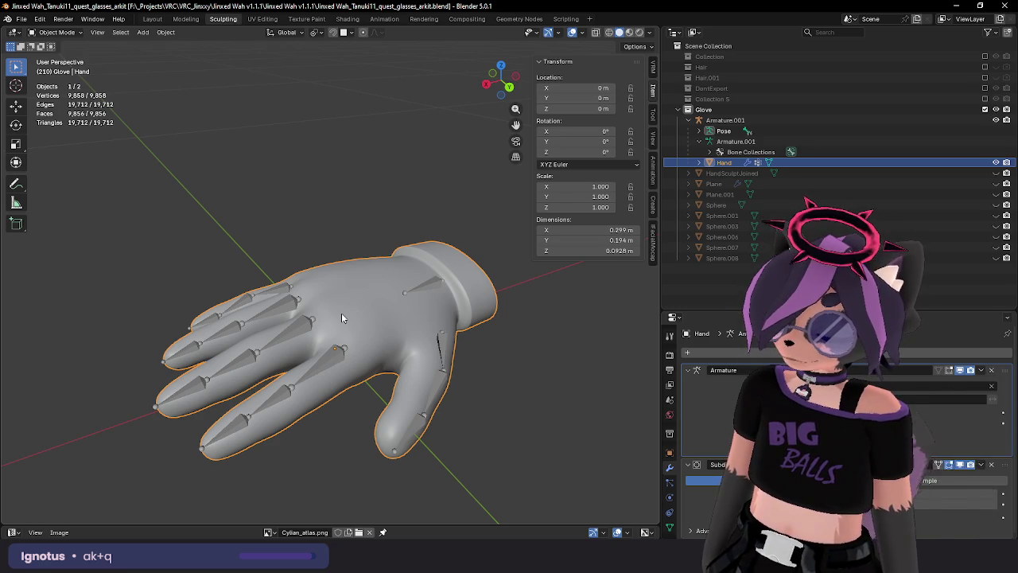
mouse_move(341, 318)
middle_mouse_down()
mouse_move(316, 332)
mouse_move(417, 334)
middle_mouse_up()
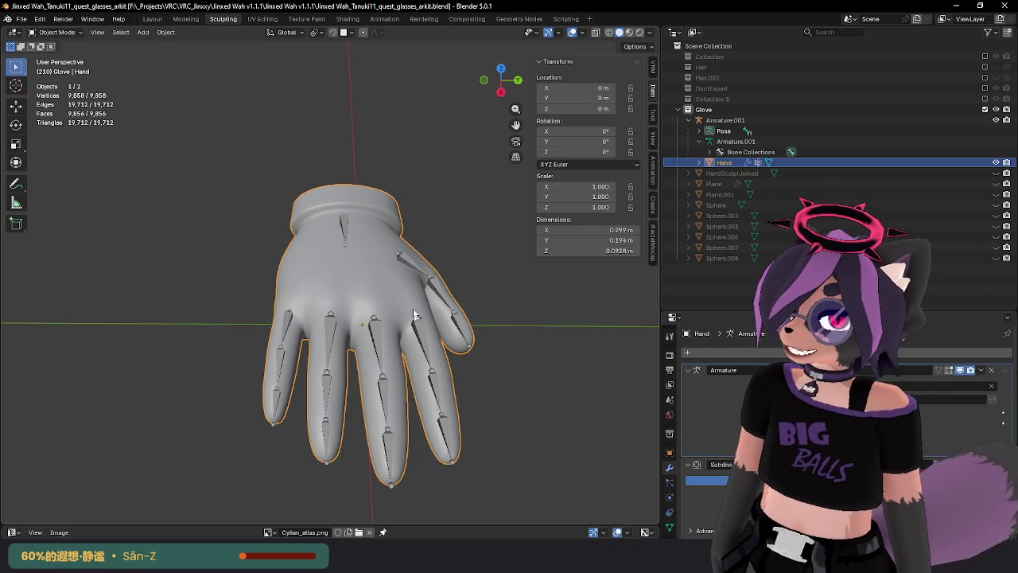
mouse_move(438, 279)
middle_mouse_down()
mouse_move(420, 284)
mouse_move(384, 223)
mouse_move(513, 257)
mouse_move(362, 258)
mouse_move(372, 247)
mouse_move(439, 247)
mouse_move(356, 212)
mouse_move(346, 235)
mouse_move(353, 197)
mouse_move(295, 239)
mouse_move(310, 306)
mouse_move(302, 352)
mouse_move(358, 318)
mouse_move(525, 298)
mouse_move(510, 275)
mouse_move(509, 289)
mouse_move(550, 291)
mouse_move(525, 357)
mouse_move(492, 323)
mouse_move(314, 365)
middle_mouse_up()
left_click(269, 358)
key("ctrl+Tab")
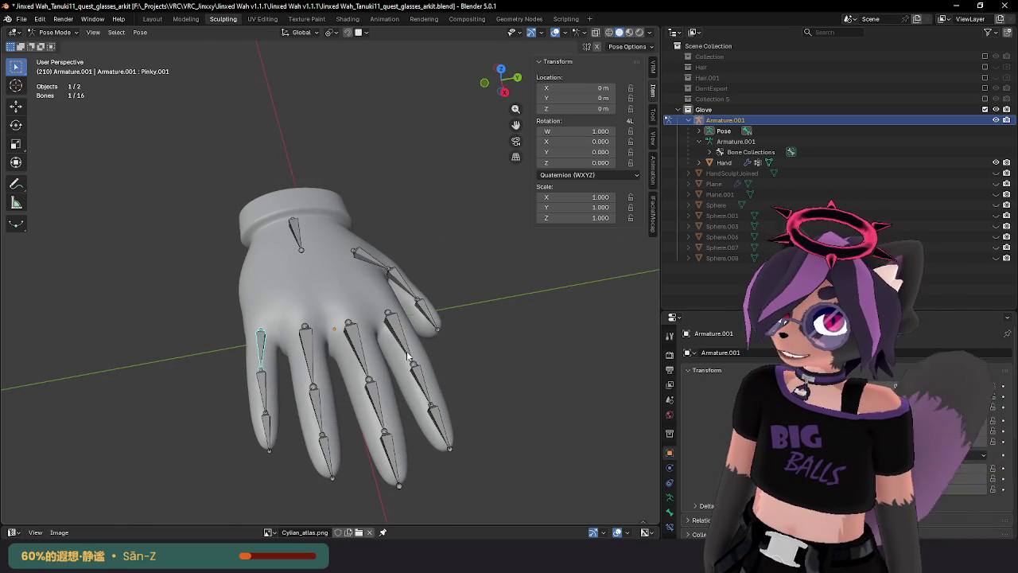
Select the middle ring bone Ring.002 and try a bend, then cancel it.
middle_click_drag(407, 356, 318, 335)
middle_click_drag(222, 333, 405, 277)
left_click(439, 338)
key("r")
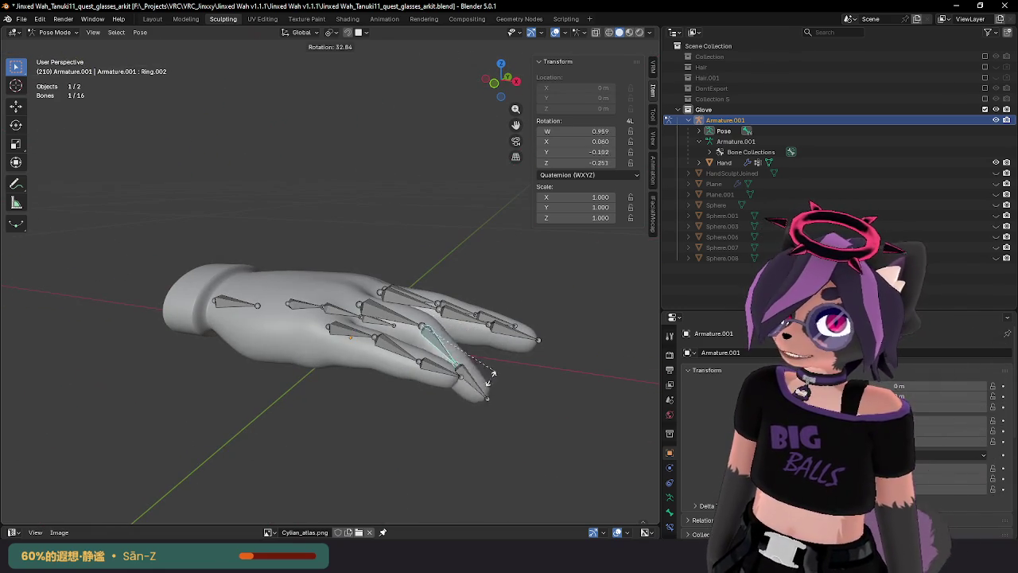
right_click(503, 362)
Bend Ring.002 and the ring tip Ring.003 around the Y axis.
middle_click_drag(502, 362, 521, 243)
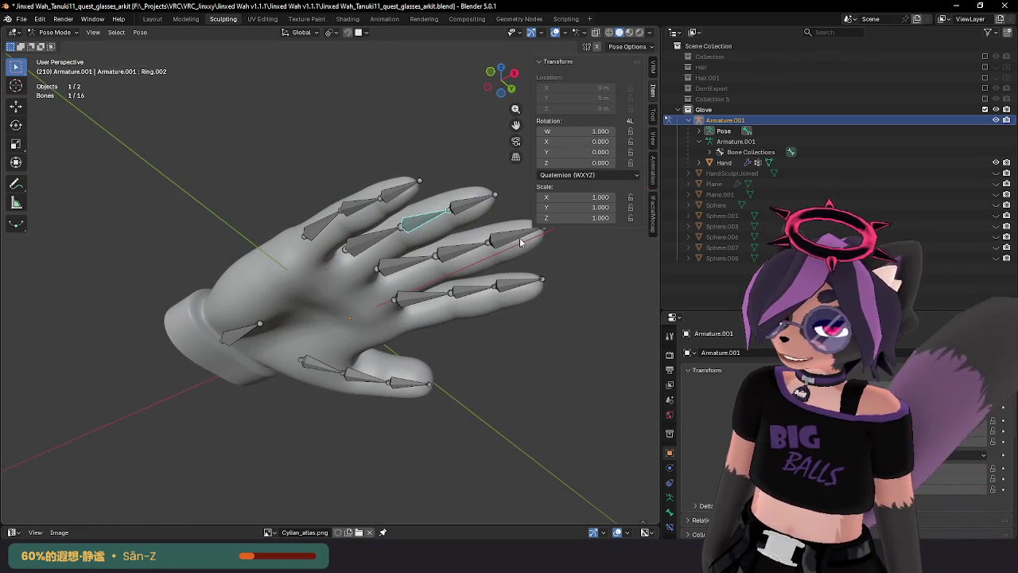
key("r")
key("y")
left_click(435, 283)
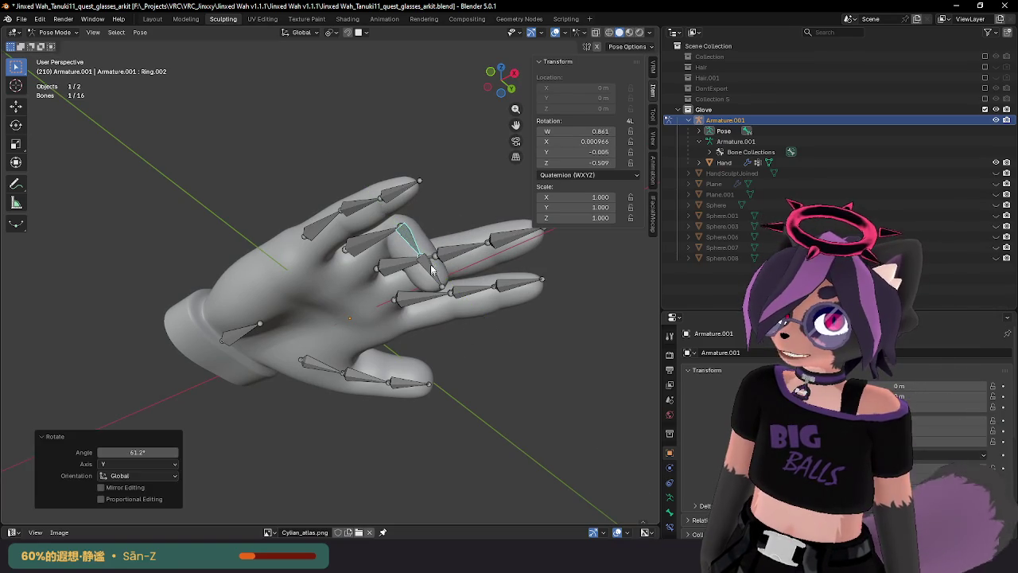
left_click(435, 282)
key("r")
key("y")
left_click(470, 330)
Test-rotate the base ring bone Ring.001 around Y, then cancel the rotation.
mouse_move(469, 330)
middle_mouse_down()
mouse_move(407, 396)
mouse_move(402, 374)
middle_mouse_up()
left_click(317, 358)
key("r")
key("y")
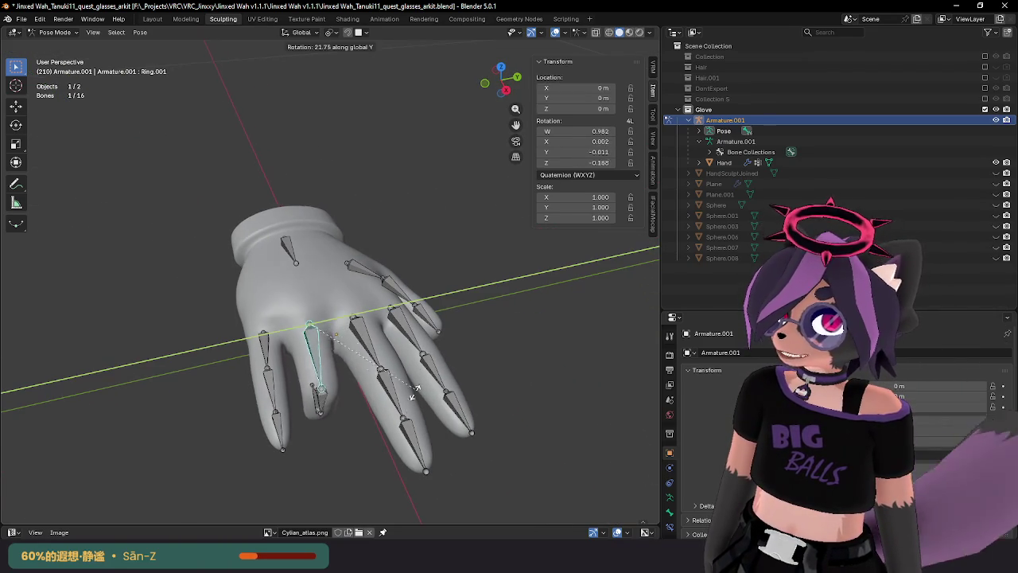
key("Escape")
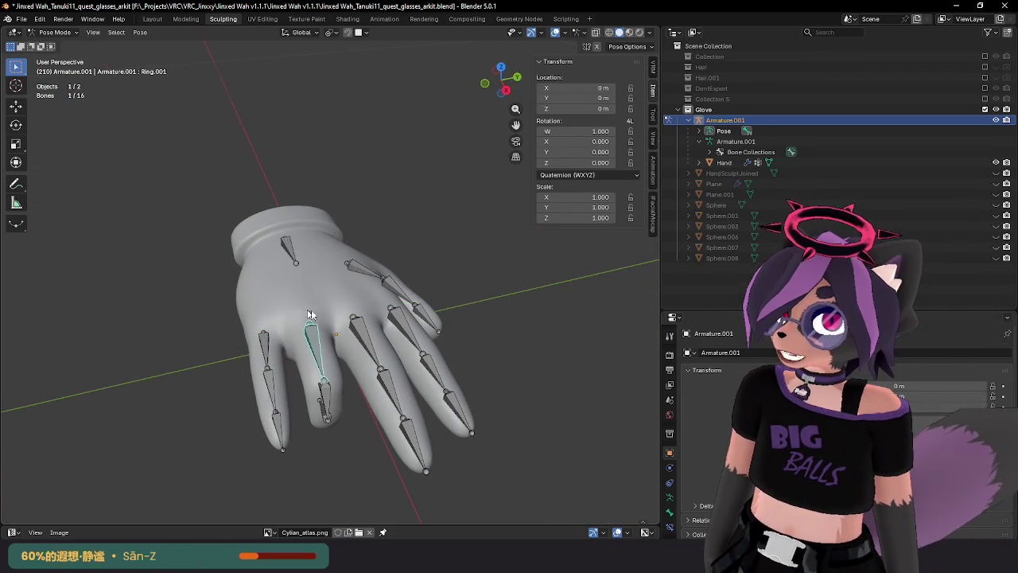
Try moving the whole rig with the Root bone, then cancel the move.
middle_click_drag(276, 312, 352, 354)
left_click(388, 387)
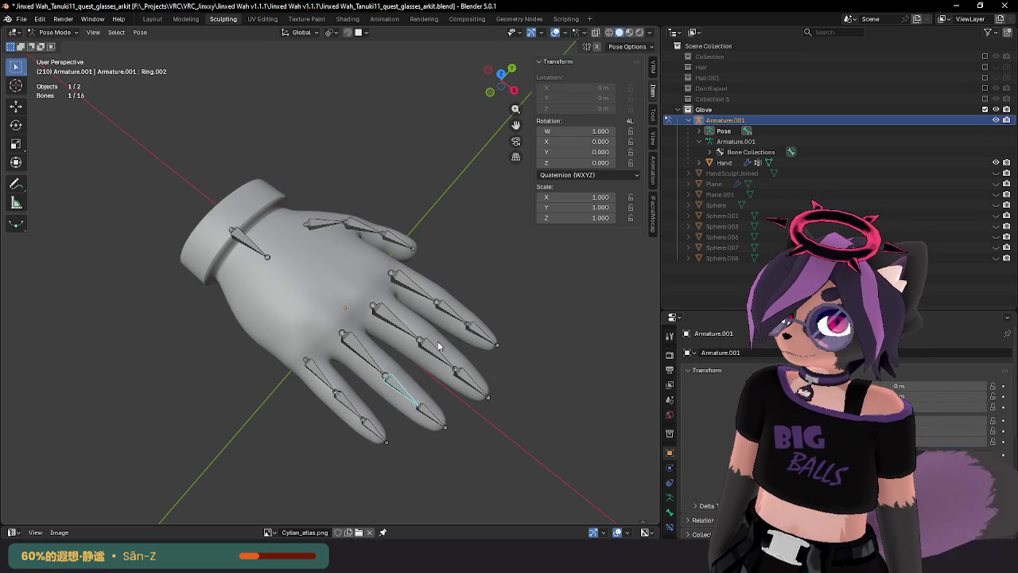
middle_click_drag(389, 386, 332, 335)
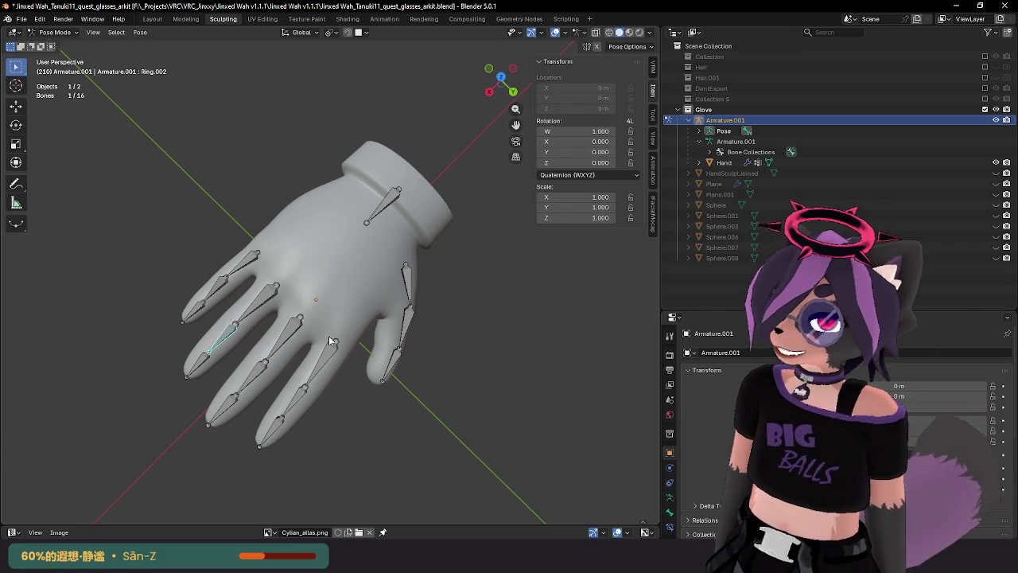
mouse_move(329, 340)
middle_mouse_down()
mouse_move(405, 250)
mouse_move(409, 261)
middle_mouse_up()
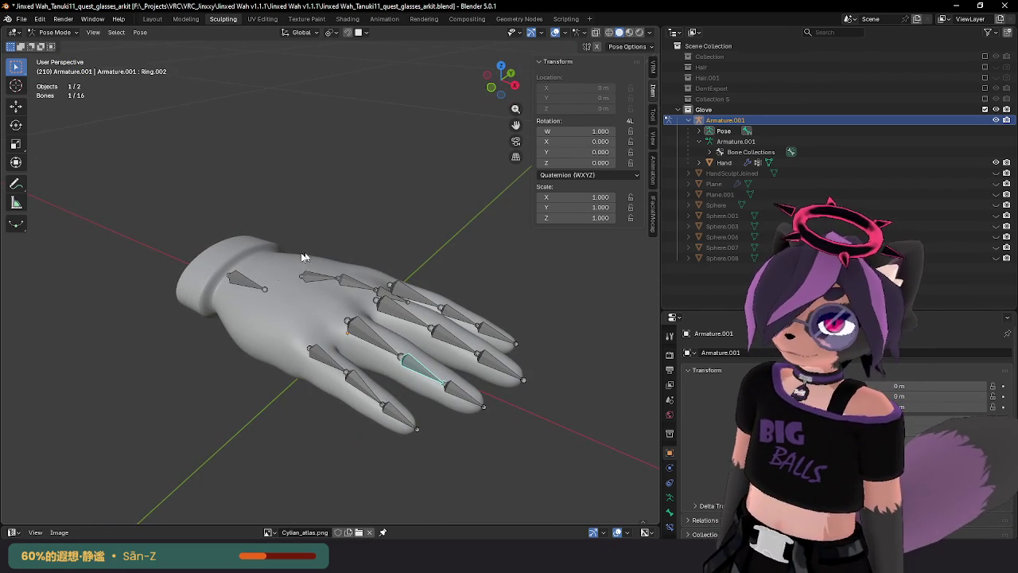
left_click(246, 282)
key("g")
mouse_move(246, 281)
middle_mouse_down()
mouse_move(354, 298)
mouse_move(329, 283)
middle_mouse_up()
right_click(338, 305)
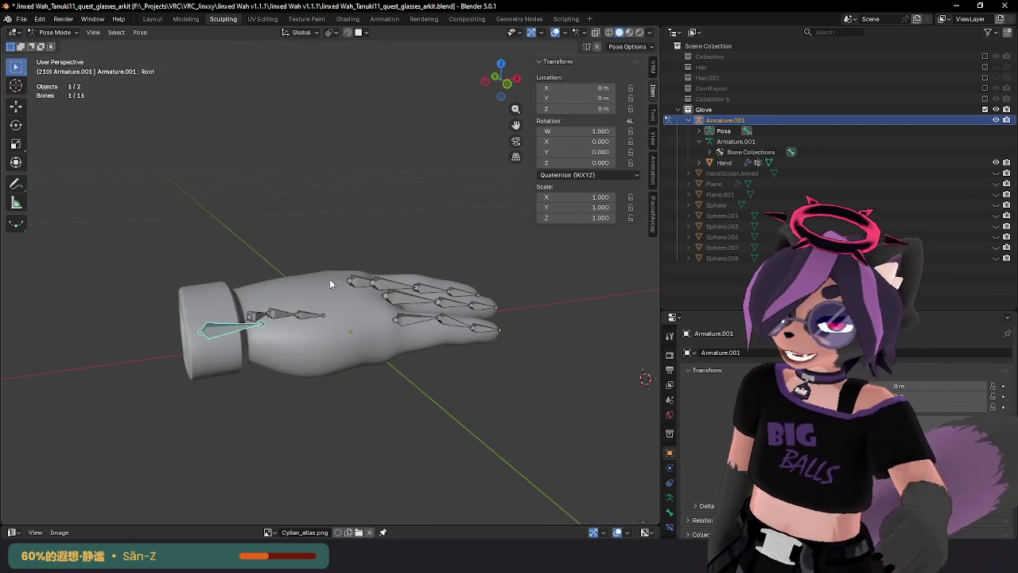
key("s")
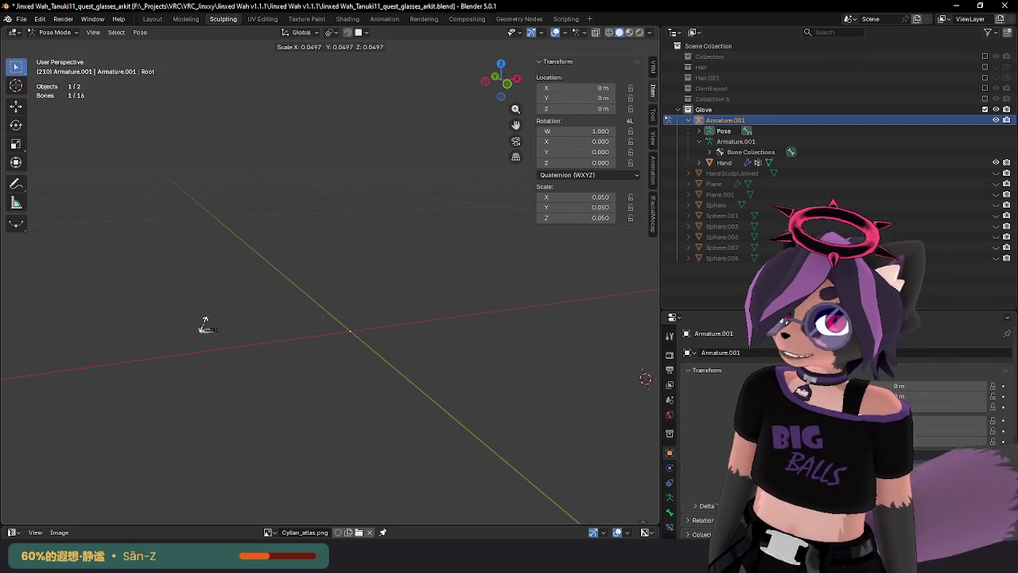
key("Escape")
middle_click_drag(334, 311, 381, 298)
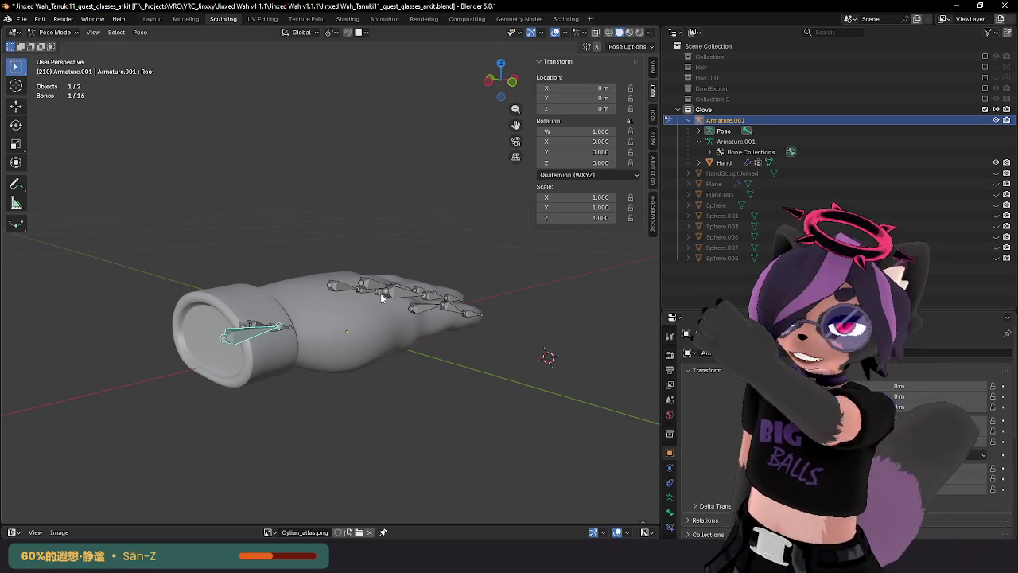
middle_click_drag(362, 289, 342, 321)
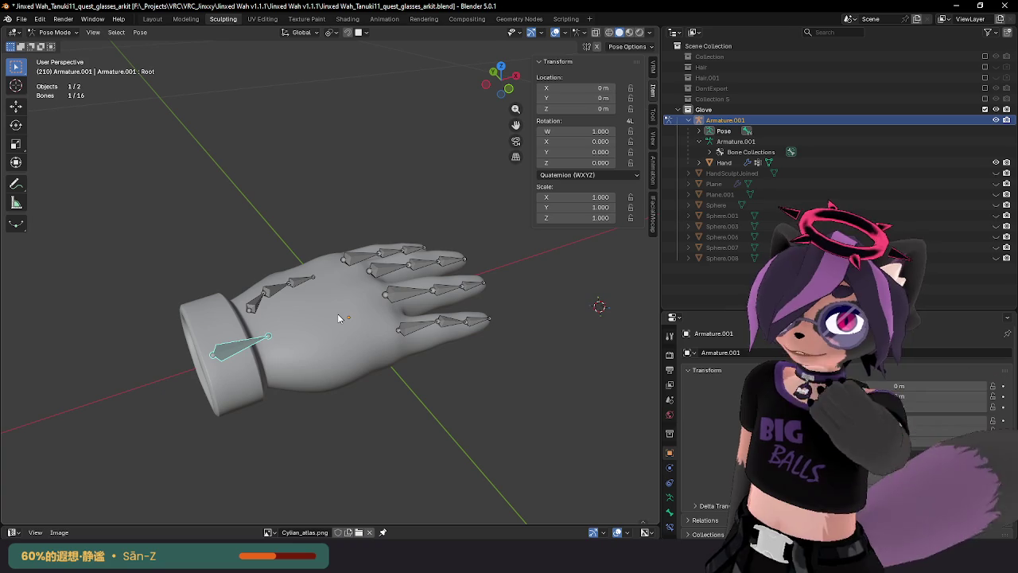
mouse_move(260, 202)
middle_mouse_down()
mouse_move(436, 325)
mouse_move(374, 274)
middle_mouse_up()
mouse_move(322, 338)
middle_mouse_down()
mouse_move(344, 356)
mouse_move(363, 349)
mouse_move(316, 390)
mouse_move(359, 421)
mouse_move(331, 403)
middle_mouse_up()
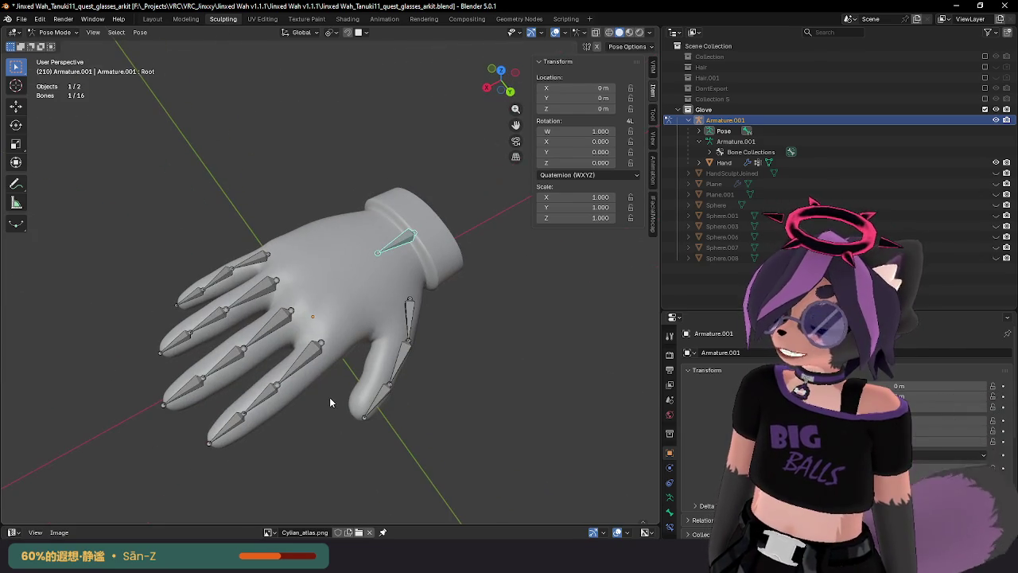
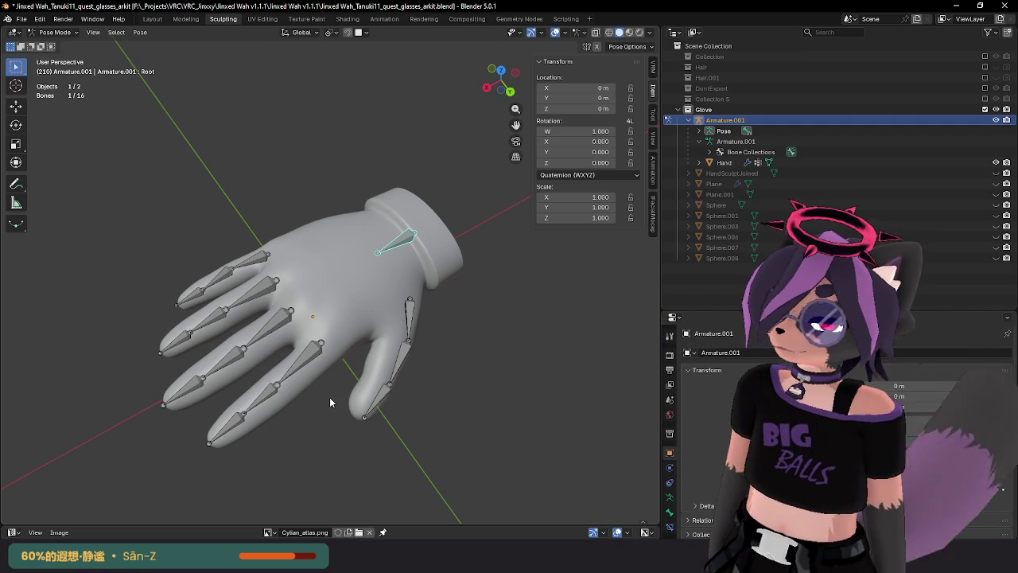
Make the avatar's main Collection visible so the full body shows beside the glove armature.
scroll(386, 335, "down", 5)
middle_click_drag(386, 336, 334, 296)
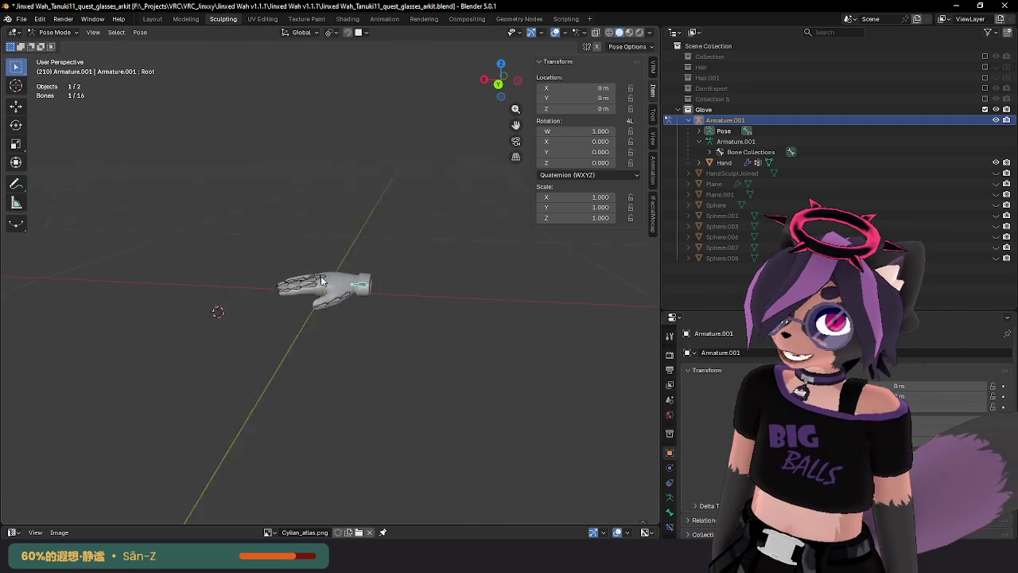
mouse_move(237, 284)
middle_mouse_down()
mouse_move(291, 300)
mouse_move(278, 287)
mouse_move(287, 290)
middle_mouse_up()
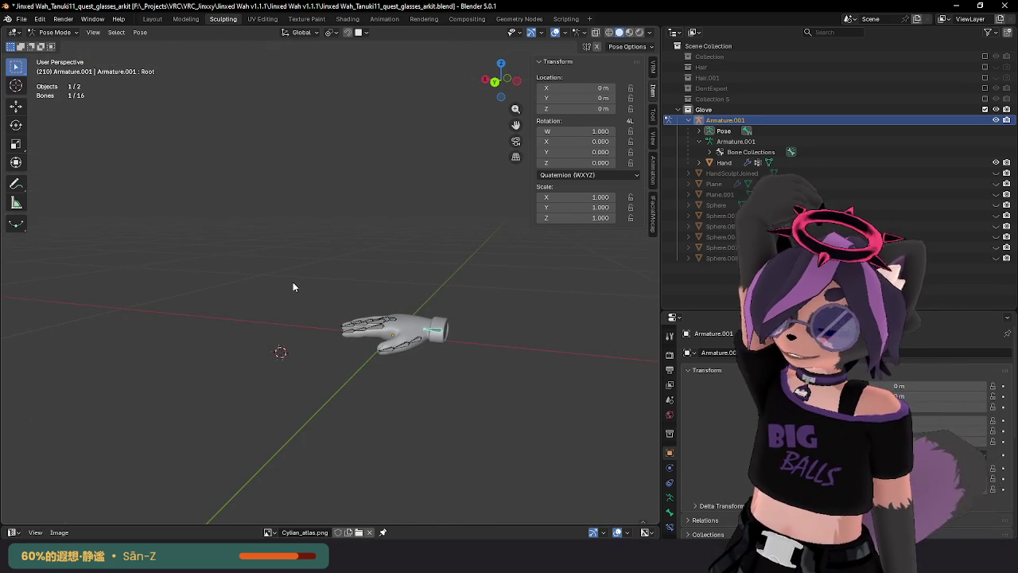
left_click(985, 57)
scroll(334, 238, "down", 5)
mouse_move(334, 239)
middle_mouse_down()
mouse_move(390, 209)
mouse_move(273, 237)
mouse_move(367, 171)
mouse_move(338, 229)
middle_mouse_up()
Return to Object Mode and select the character's main armature.
scroll(318, 208, "up", 3)
scroll(338, 195, "up", 2)
key("ctrl+Tab")
left_click(350, 199)
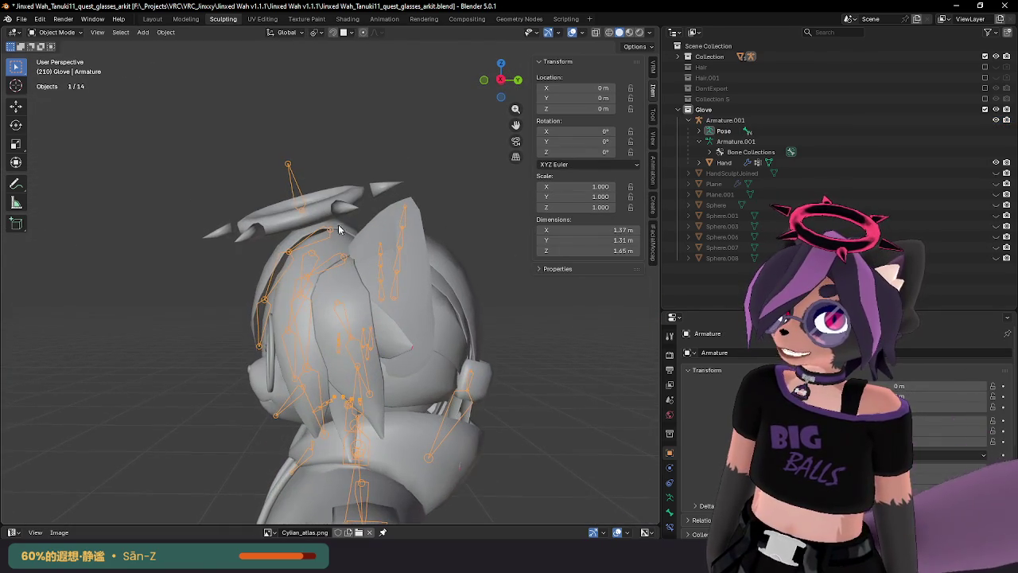
Put the main character armature into Pose Mode and select its Head bone.
left_click(55, 31)
left_click(56, 69)
mouse_move(313, 184)
middle_mouse_down()
mouse_move(325, 177)
mouse_move(382, 202)
mouse_move(408, 190)
middle_mouse_up()
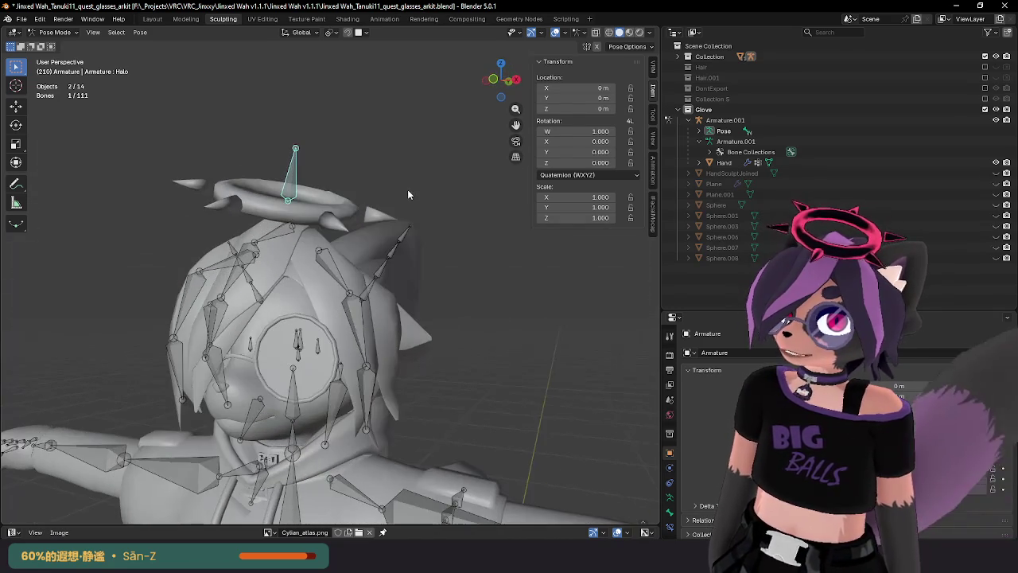
left_click(293, 372)
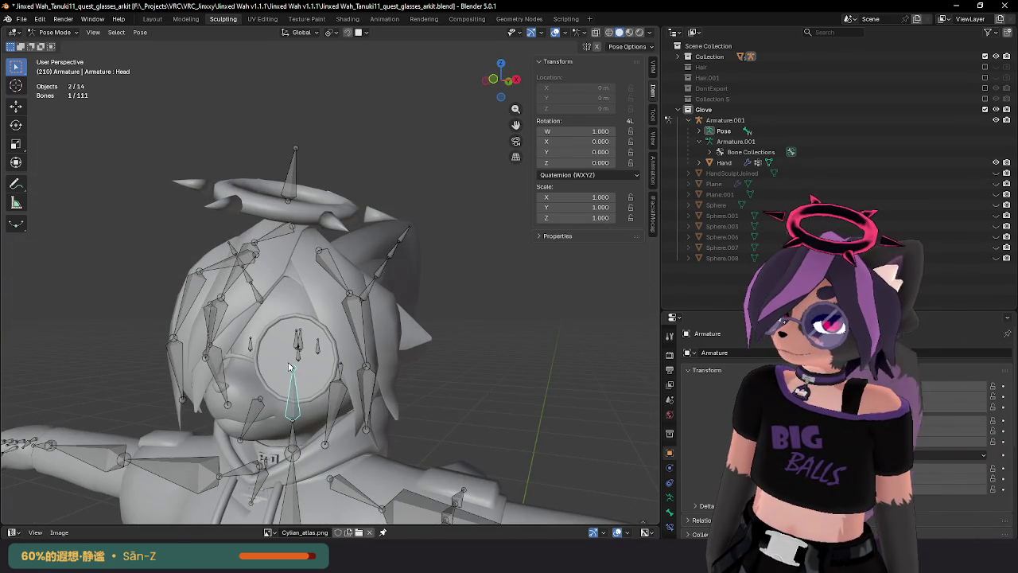
Snap the 3D cursor to the Head bone with Cursor to Selected.
key("F3")
type("cursor to")
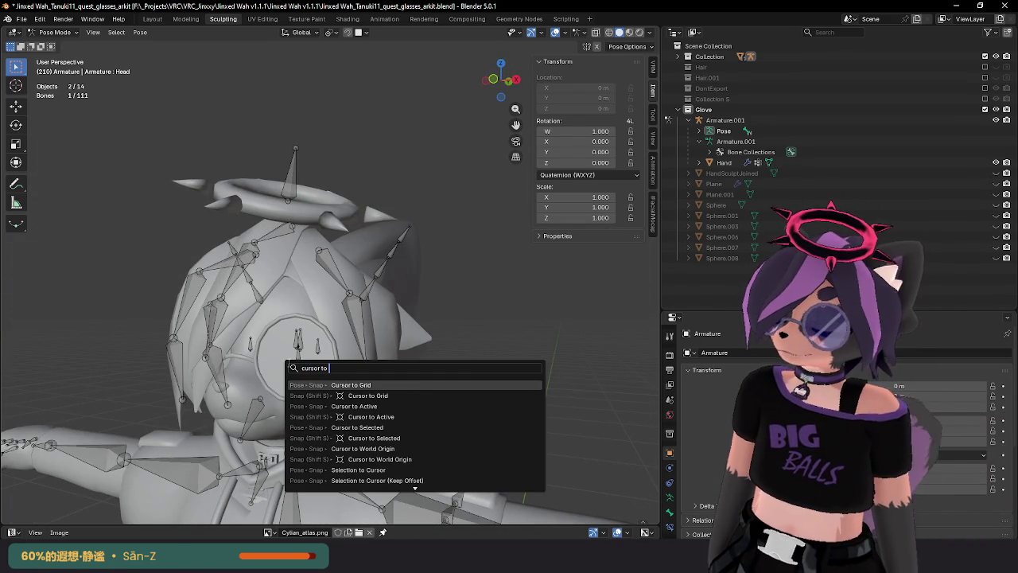
key("Down")
key("Down")
key("Down")
key("Down")
key("Return")
middle_click_drag(374, 317, 336, 358)
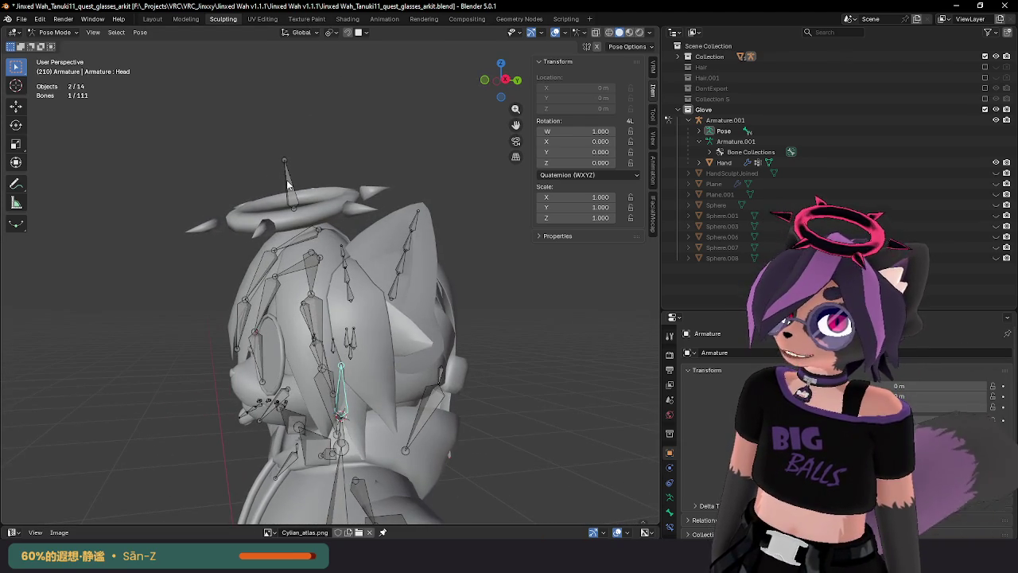
Select the Halo bone and set the Transform Pivot Point to 3D Cursor.
left_click(288, 185)
middle_click_drag(288, 185, 326, 109)
left_click(329, 32)
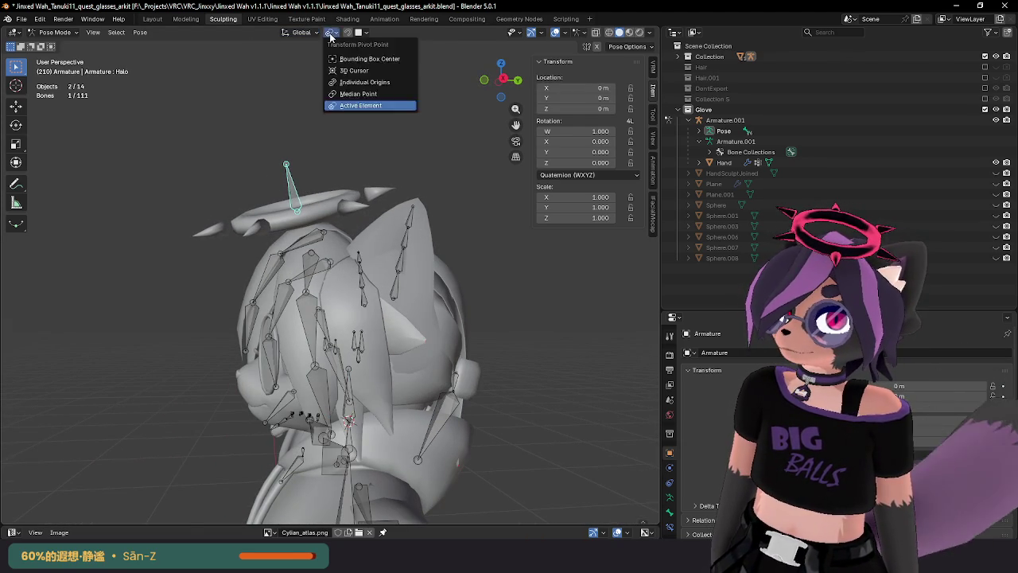
left_click(362, 74)
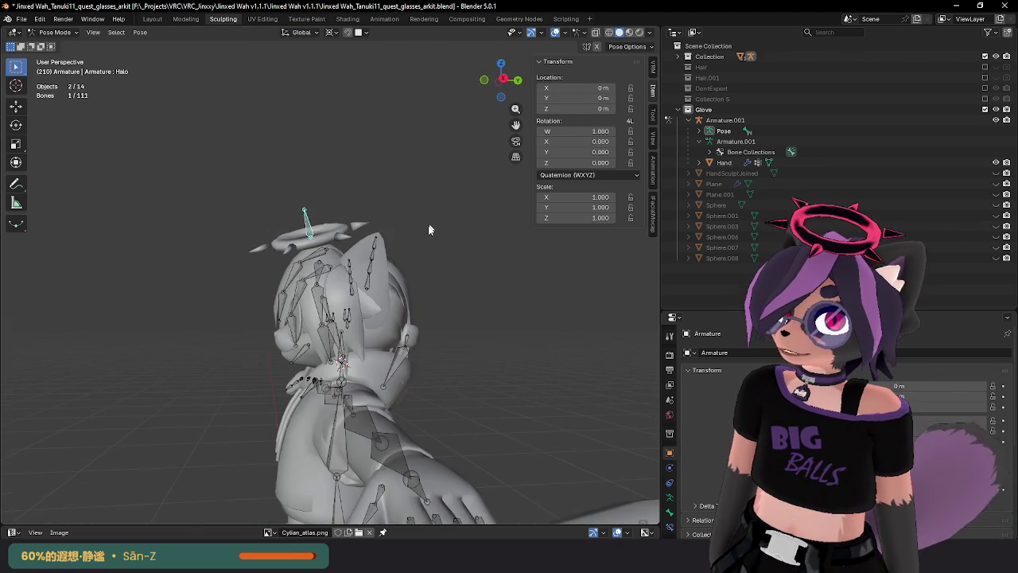
Make two trial rotations of the Halo bone around the head pivot.
middle_click_drag(363, 87, 396, 212)
key("r")
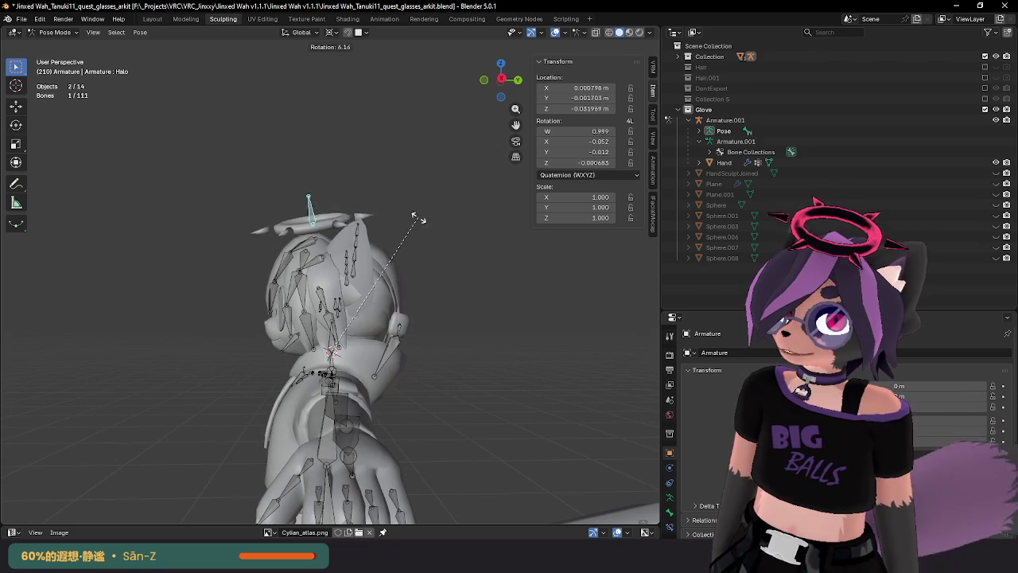
left_click(478, 370)
middle_click_drag(477, 370, 322, 297)
mouse_move(268, 247)
middle_mouse_down()
mouse_move(255, 253)
mouse_move(420, 270)
middle_mouse_up()
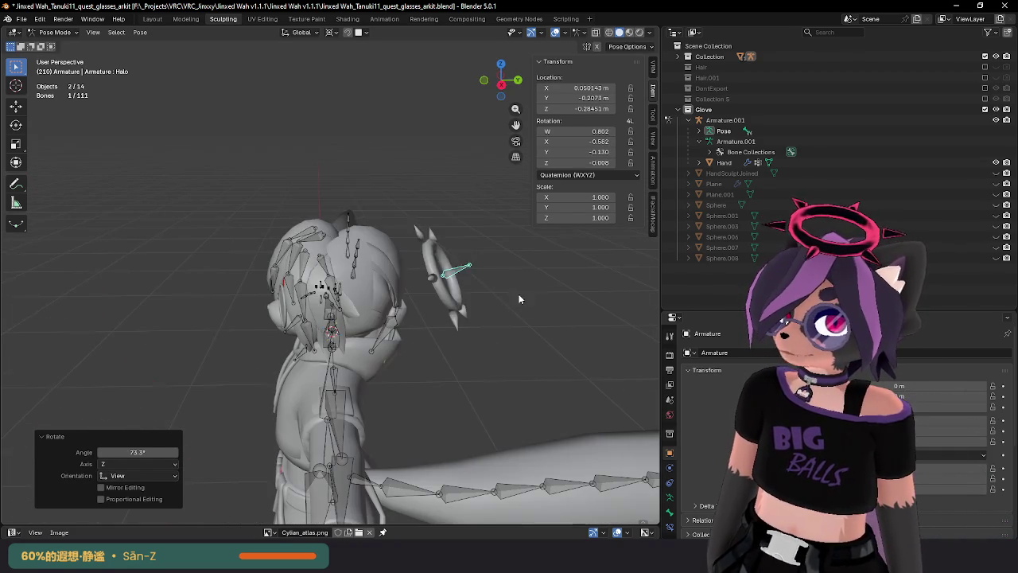
key("r")
left_click(376, 245)
Rotate the halo to a 53.6° diagonal tilt beside the head.
mouse_move(377, 245)
middle_mouse_down()
mouse_move(137, 315)
mouse_move(191, 228)
middle_mouse_up()
key("r")
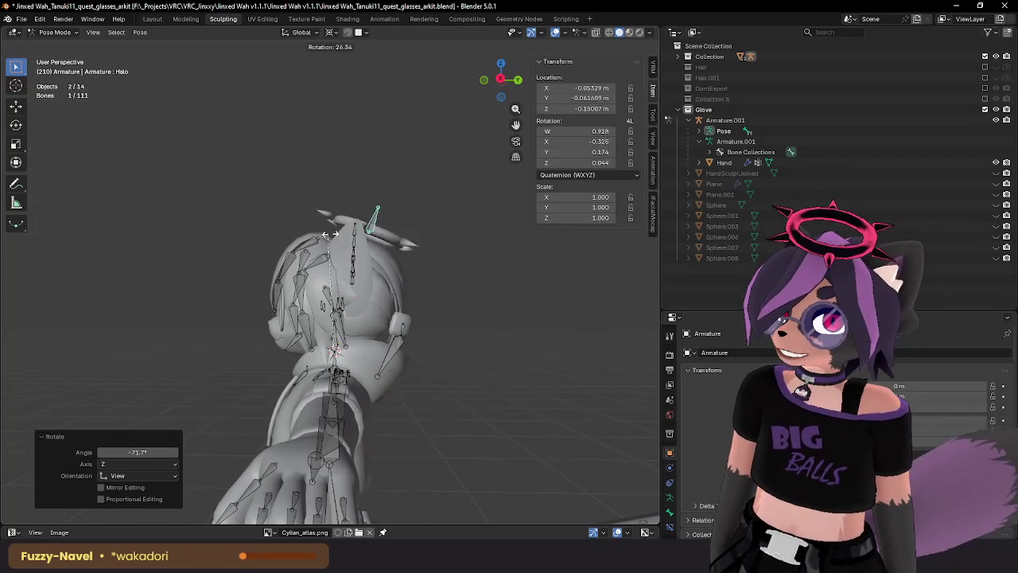
left_click(253, 251)
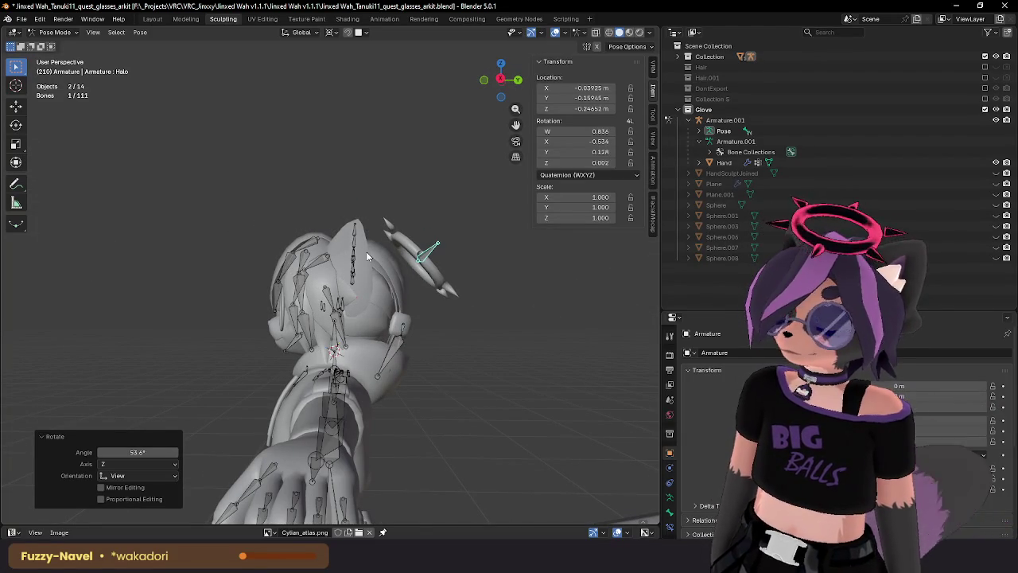
mouse_move(358, 260)
middle_mouse_down()
mouse_move(375, 269)
mouse_move(364, 252)
mouse_move(363, 264)
mouse_move(466, 280)
mouse_move(419, 301)
mouse_move(446, 307)
mouse_move(442, 294)
mouse_move(395, 271)
middle_mouse_up()
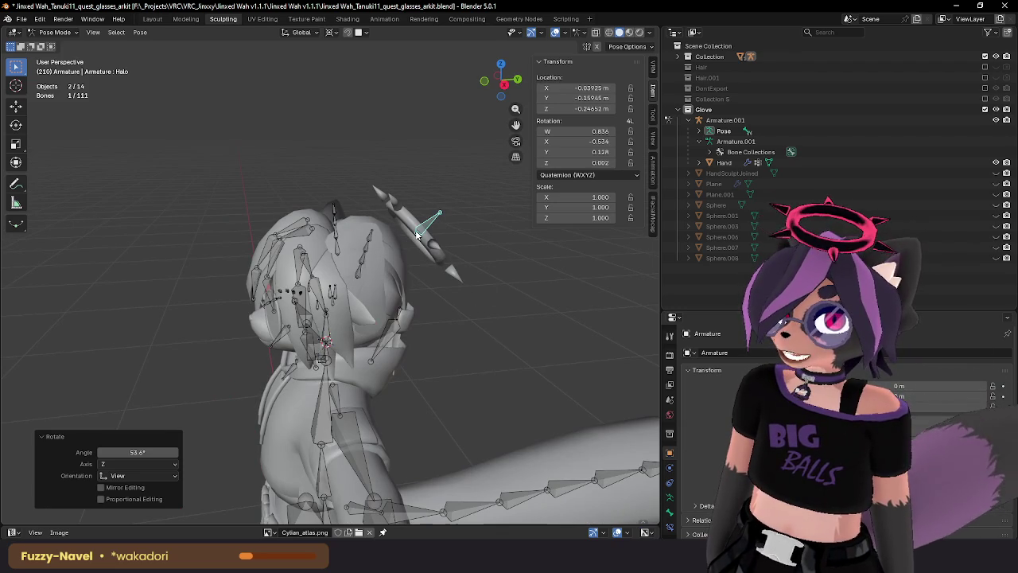
Rotate the halo back so it lies flat on top of the head.
key("r")
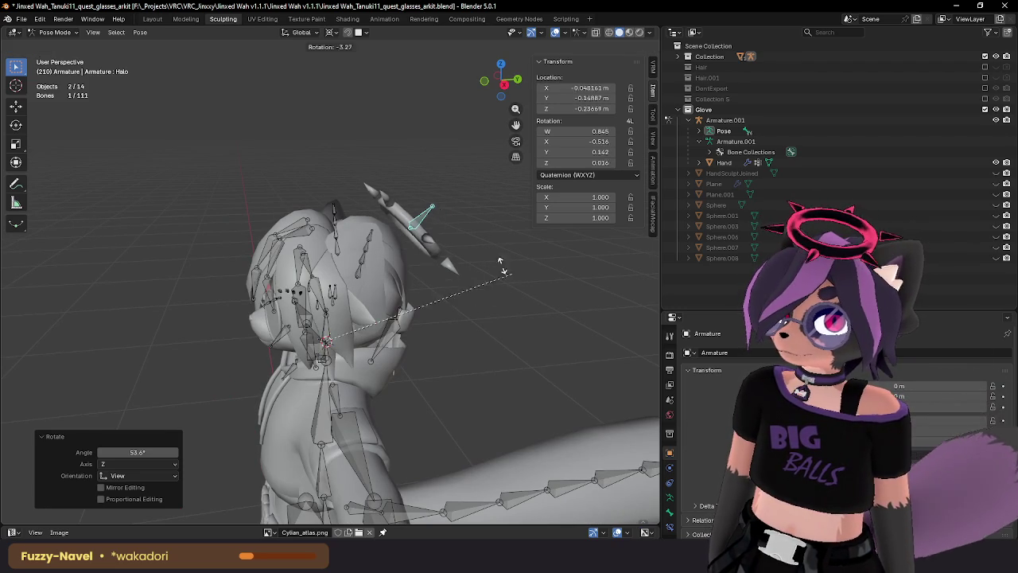
left_click(321, 230)
middle_click_drag(320, 230, 406, 232)
Tilt the halo to 33.6° and check it from side and front views.
key("r")
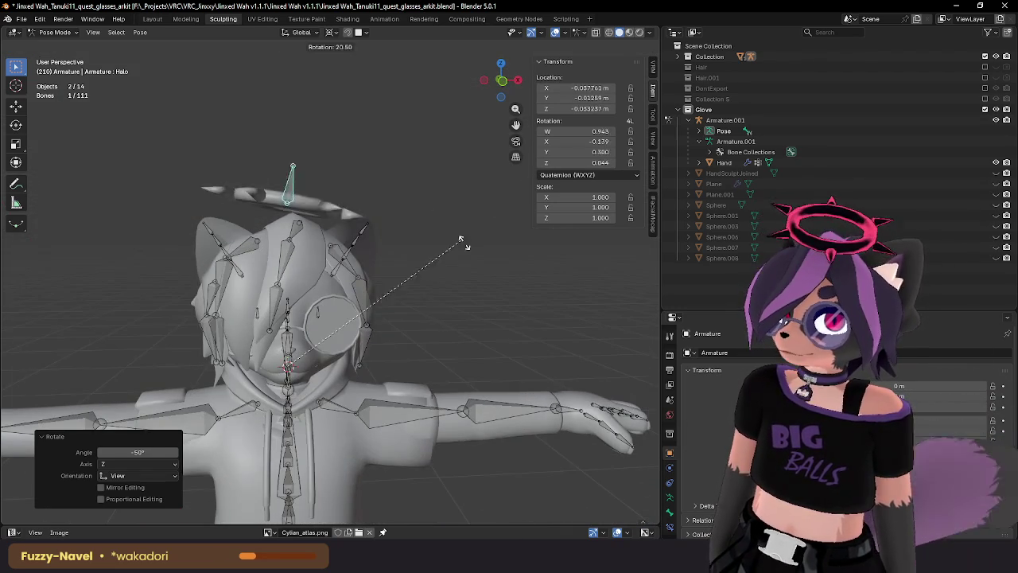
left_click(389, 244)
mouse_move(389, 243)
middle_mouse_down()
mouse_move(455, 288)
mouse_move(420, 240)
mouse_move(433, 284)
mouse_move(361, 329)
mouse_move(560, 386)
mouse_move(273, 313)
mouse_move(158, 320)
mouse_move(211, 339)
middle_mouse_up()
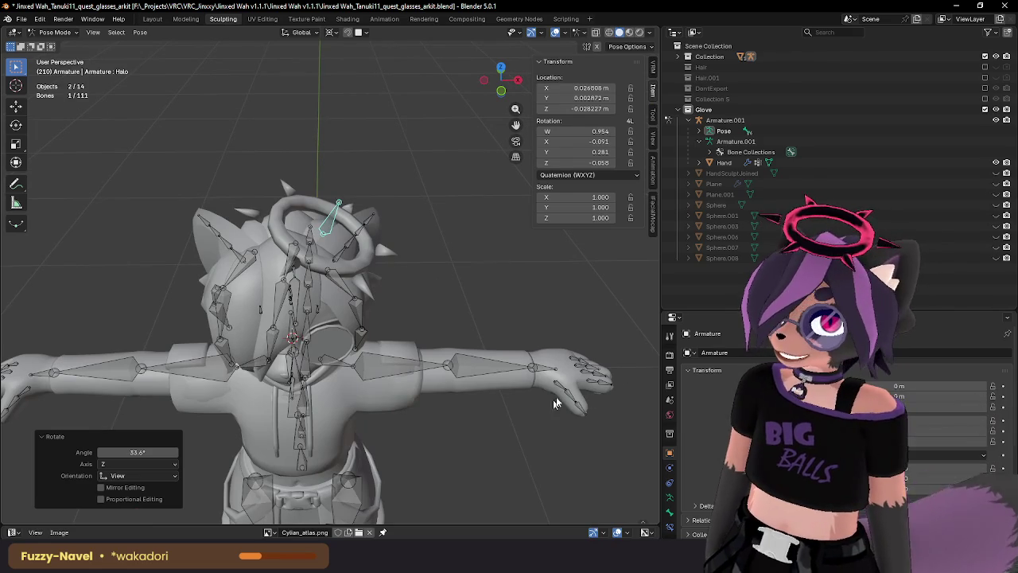
mouse_move(539, 407)
middle_mouse_down()
mouse_move(270, 249)
mouse_move(490, 326)
middle_mouse_up()
middle_click_drag(420, 282, 419, 304)
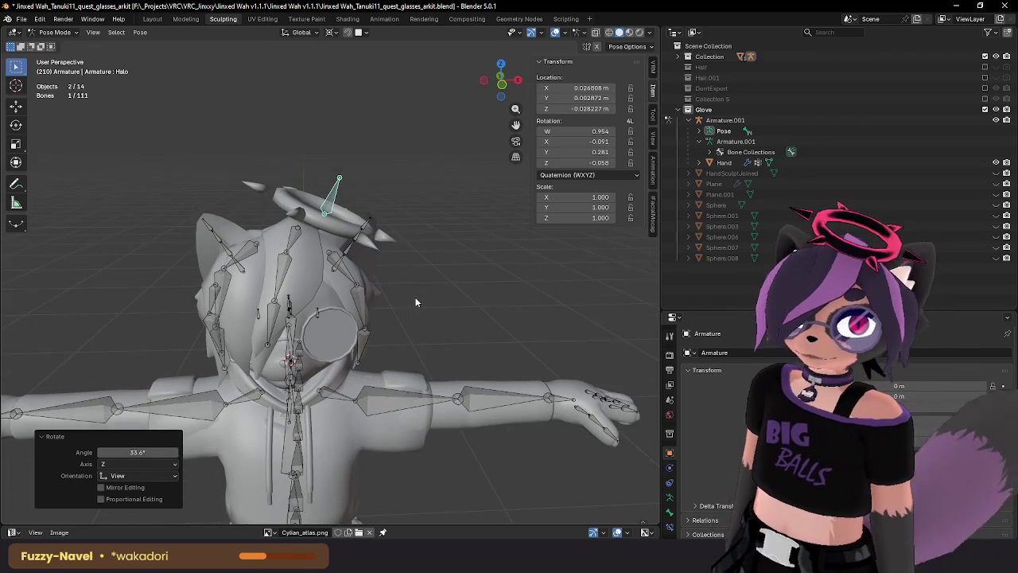